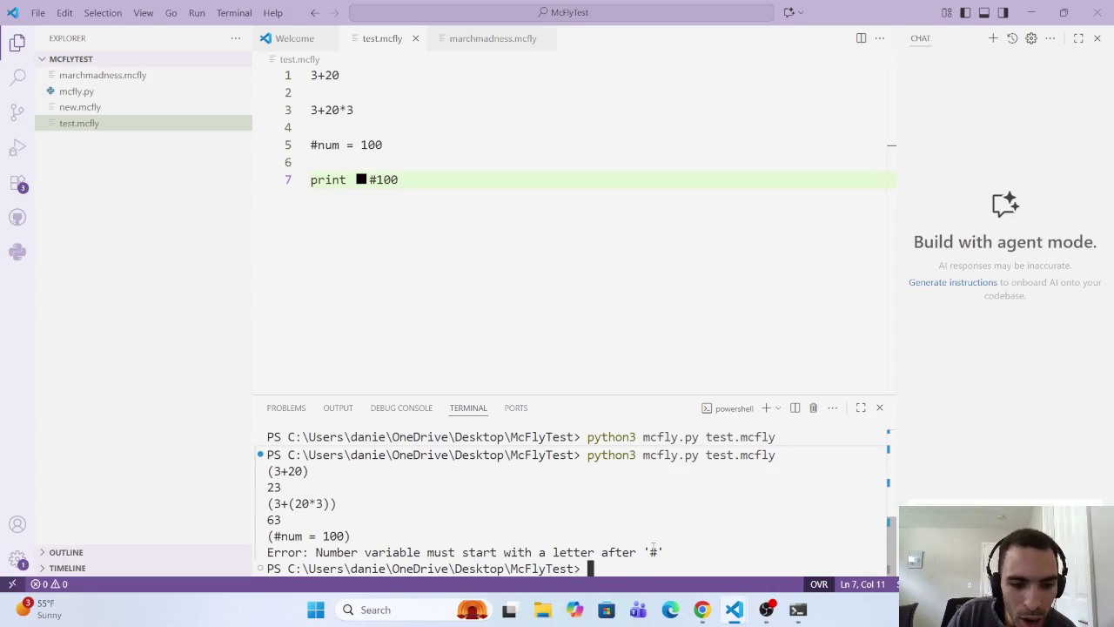
Step: Retype the print argument on line 7 as #100 and save test.mcfly
{"action": "left_click", "coordinate": [360, 180]}
{"action": "left_click", "coordinate": [394, 193]}
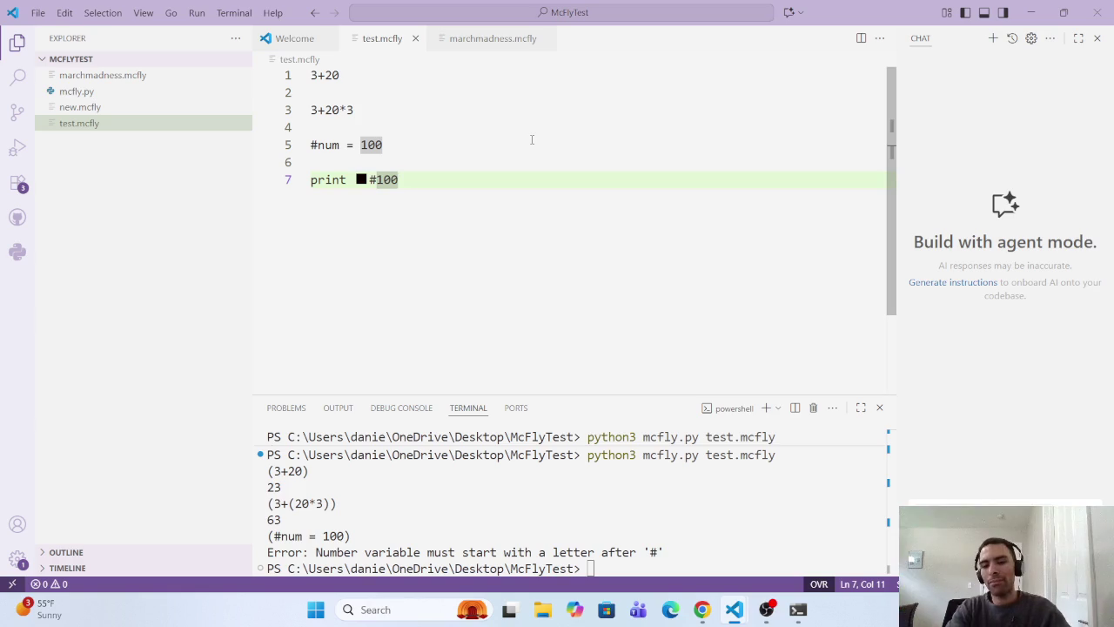
{"action": "key", "text": "BackSpace"}
{"action": "key", "text": "BackSpace"}
{"action": "key", "text": "BackSpace"}
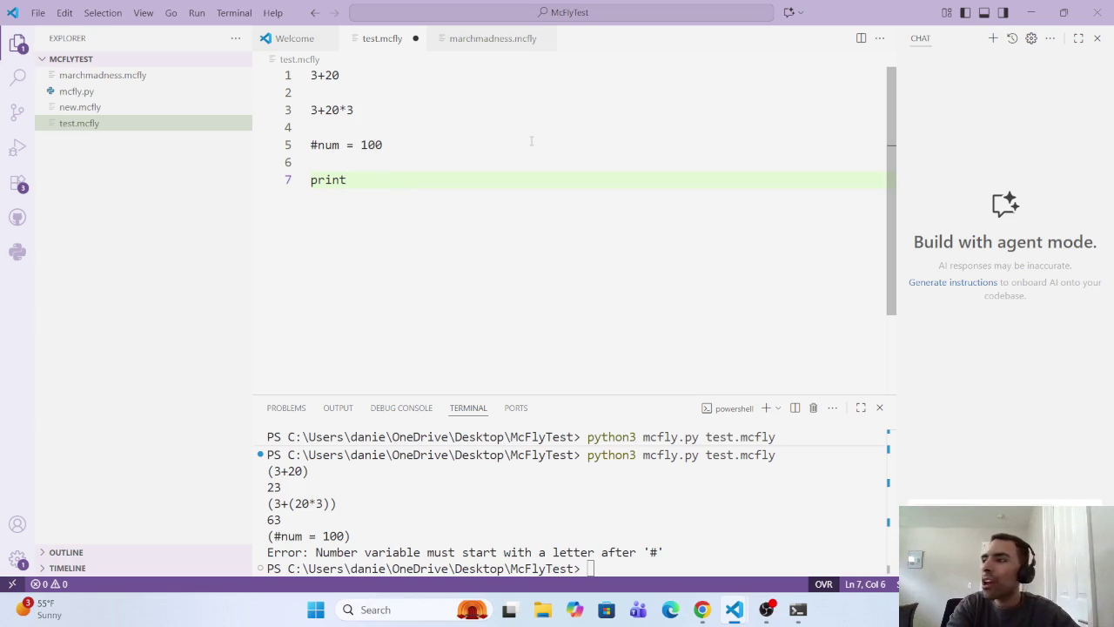
{"action": "type", "text": "#100"}
{"action": "key", "text": "ctrl+s"}
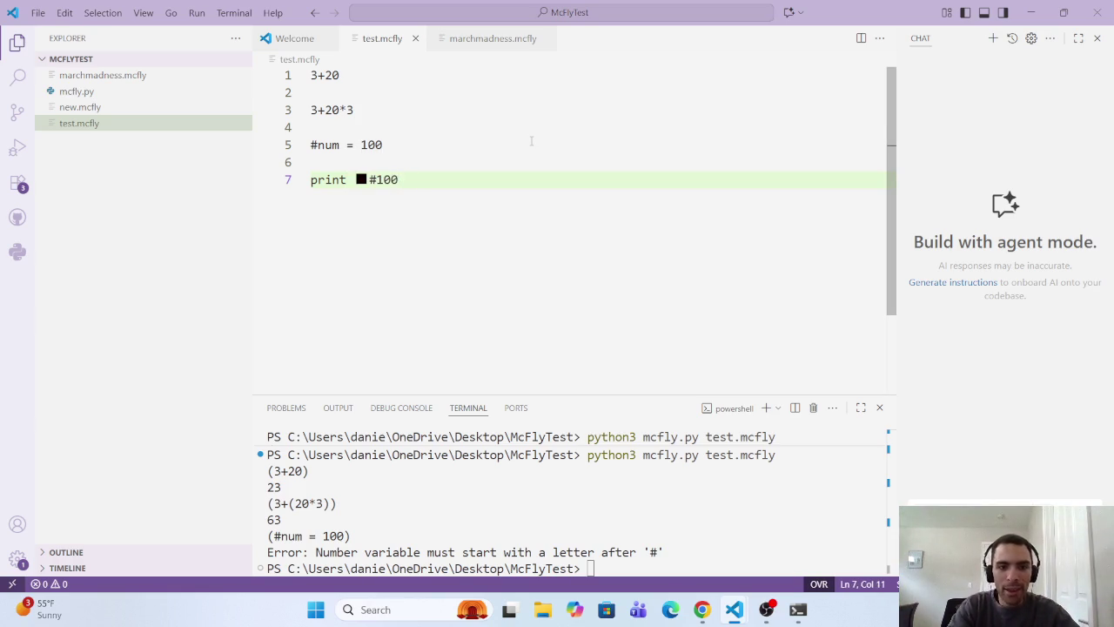
Step: Change line 7 so it reads print #num, and save the script
{"action": "left_click", "coordinate": [369, 179]}
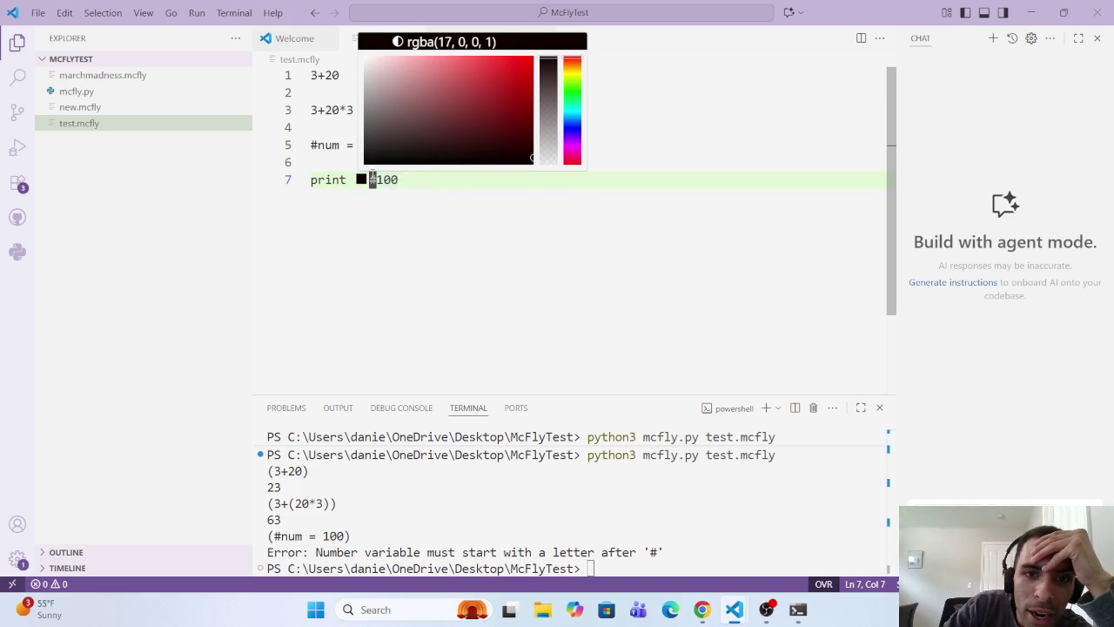
{"action": "key", "text": "BackSpace"}
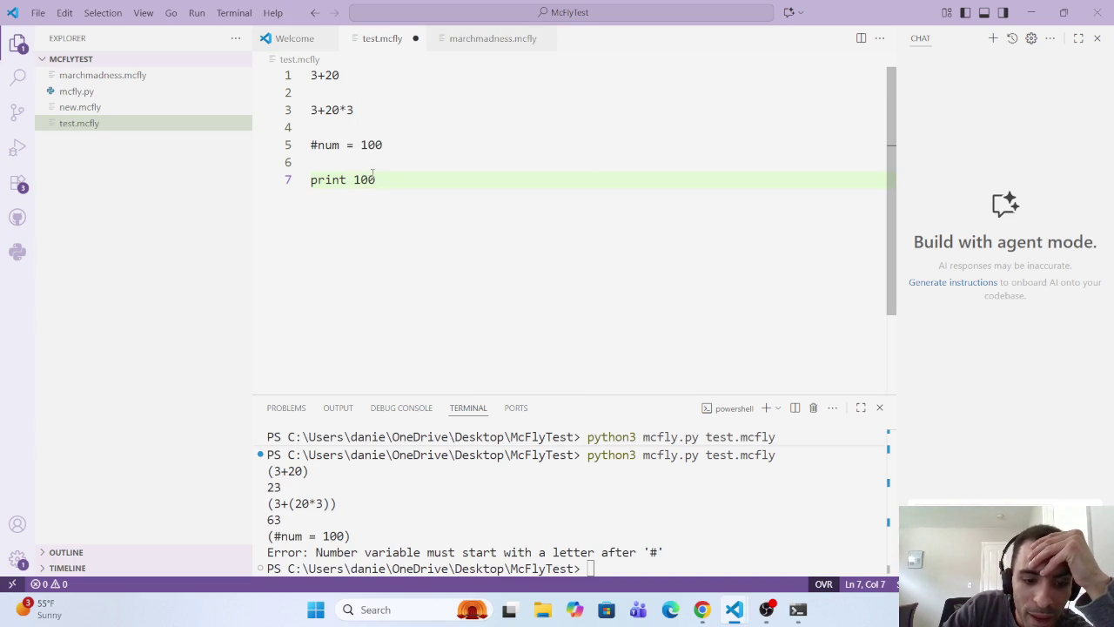
{"action": "type", "text": "#"}
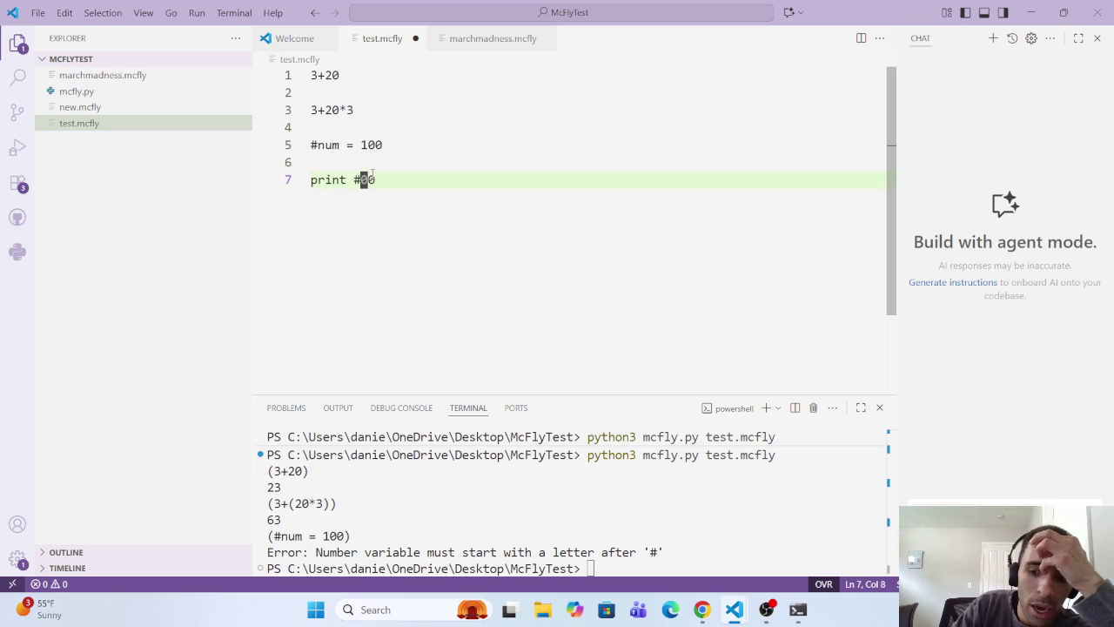
{"action": "key", "text": "Right"}
{"action": "key", "text": "Right"}
{"action": "key", "text": "BackSpace"}
{"action": "key", "text": "BackSpace"}
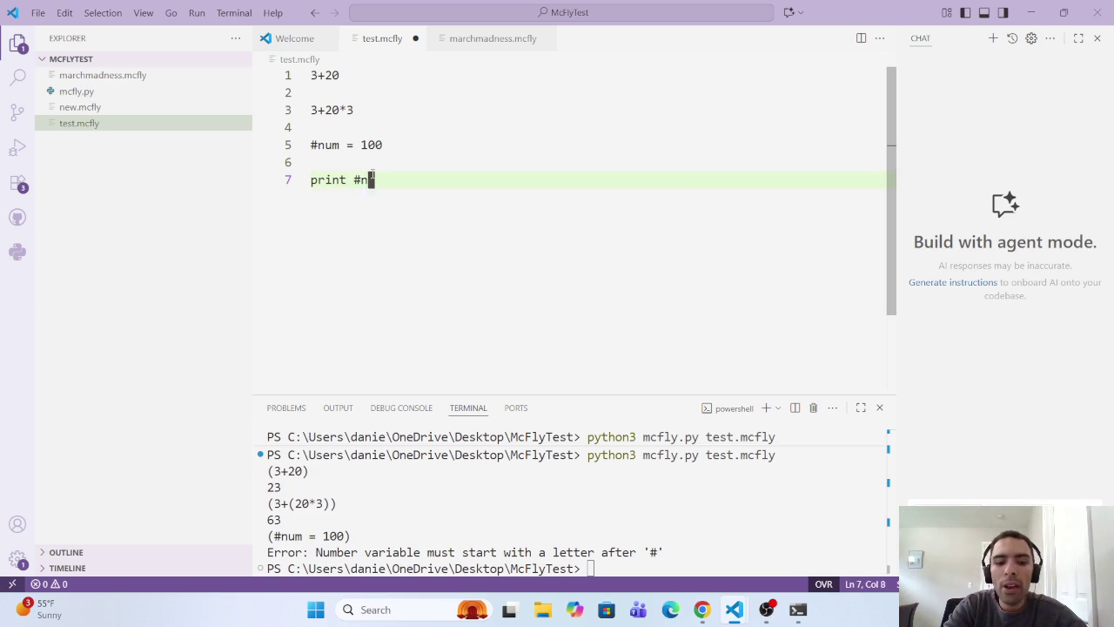
{"action": "type", "text": "num"}
{"action": "key", "text": "ctrl+s"}
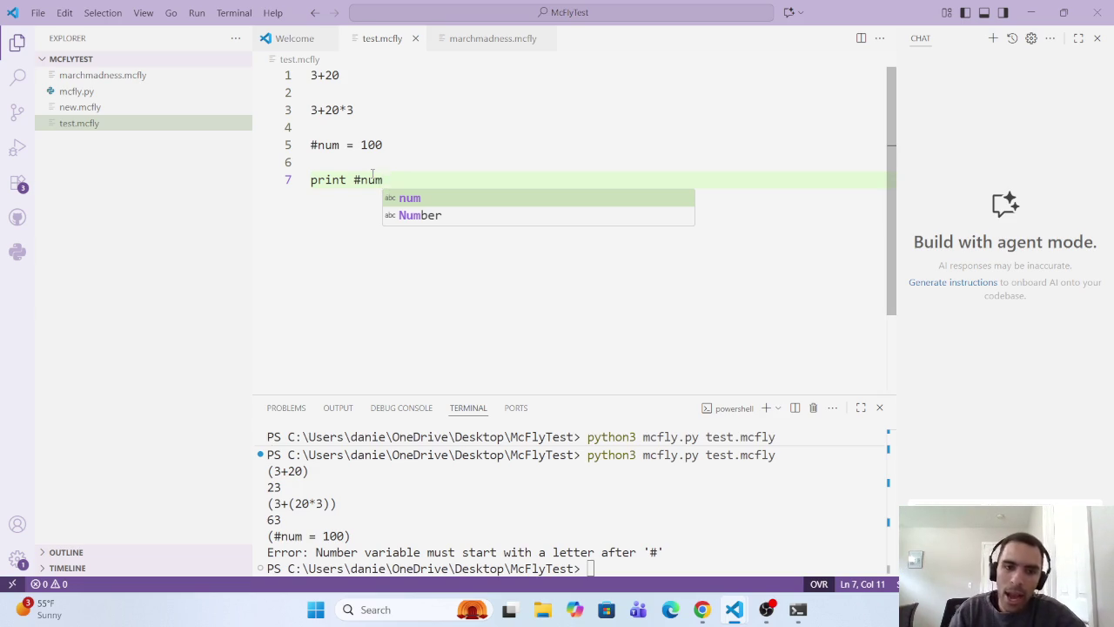
Step: Rerun python3 mcfly.py test.mcfly in the terminal, which now prints 100
{"action": "scroll", "coordinate": [574, 501], "scroll_direction": "up", "scroll_amount": 2}
{"action": "scroll", "coordinate": [575, 500], "scroll_direction": "down", "scroll_amount": 2}
{"action": "left_click", "coordinate": [598, 567]}
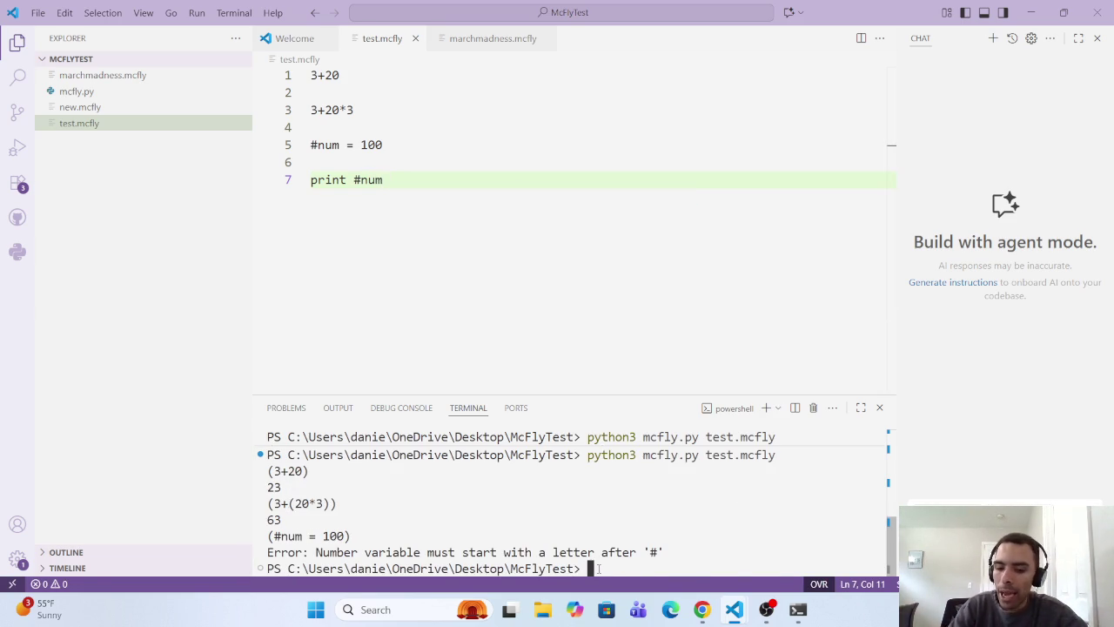
{"action": "key", "text": "Up"}
{"action": "key", "text": "Return"}
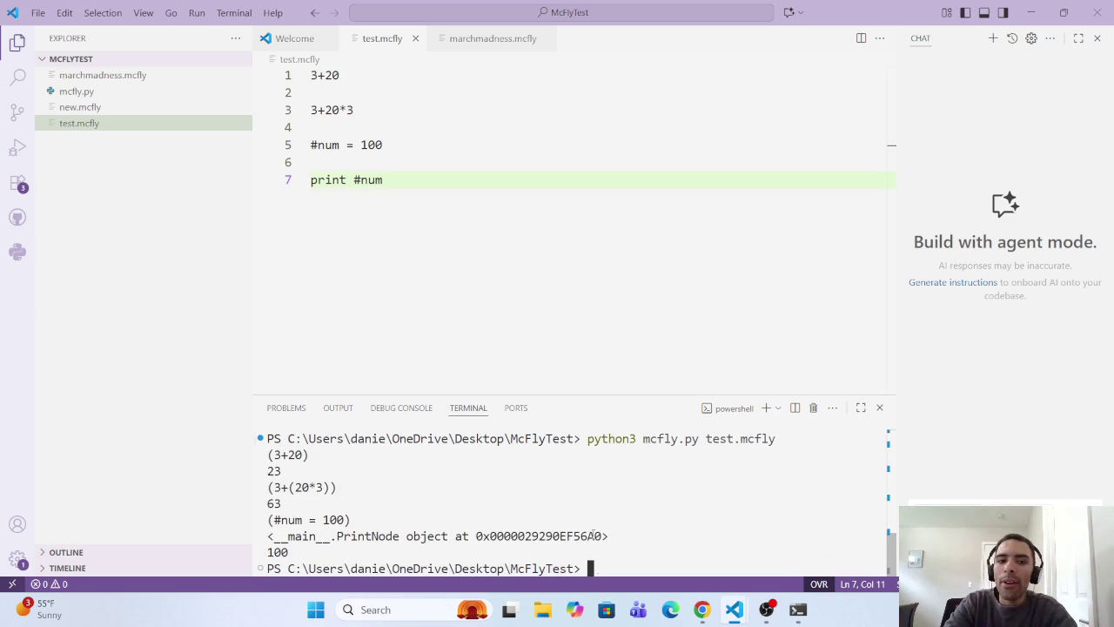
{"action": "left_click", "coordinate": [458, 174]}
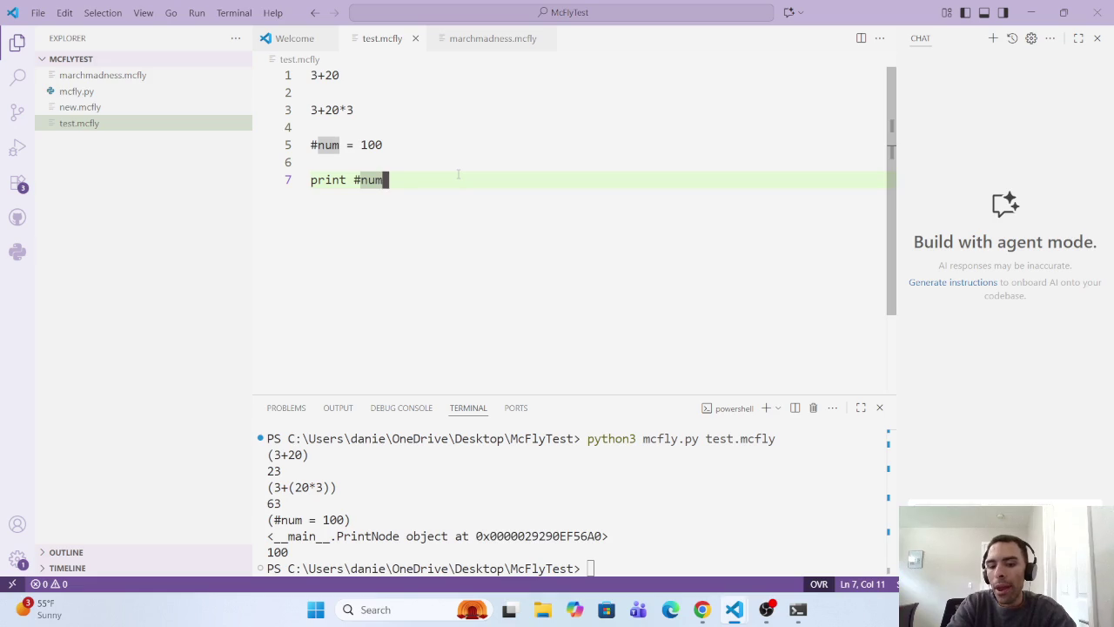
Step: Add the line #num * 9 below line 7 and save test.mcfly
{"action": "key", "text": "Return"}
{"action": "key", "text": "Return"}
{"action": "type", "text": "#"}
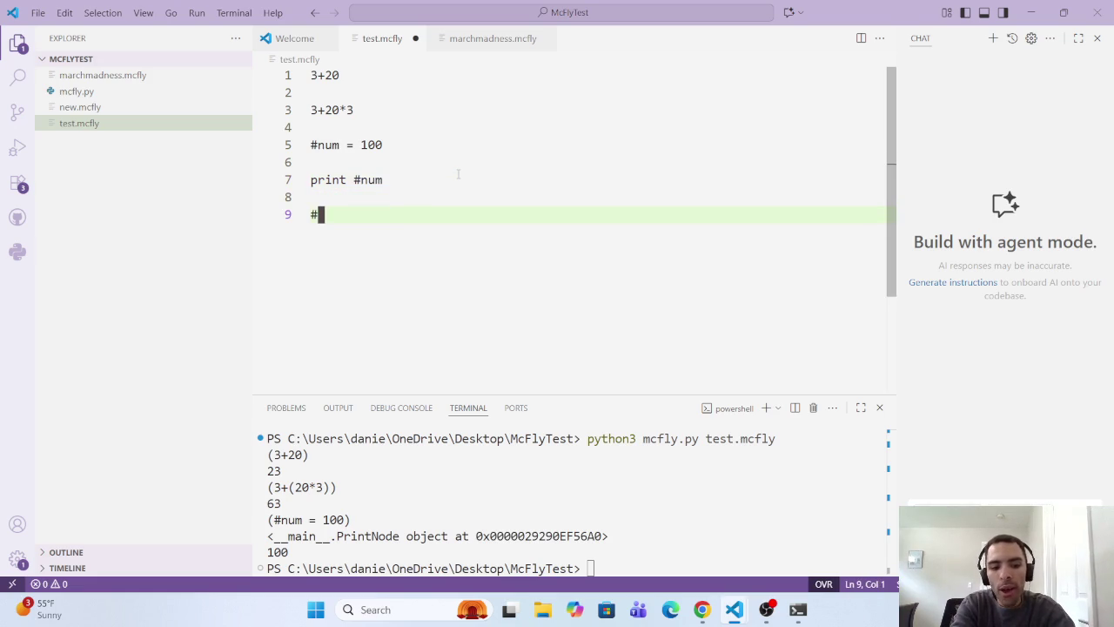
{"action": "type", "text": "nu"}
{"action": "key", "text": "BackSpace"}
{"action": "key", "text": "BackSpace"}
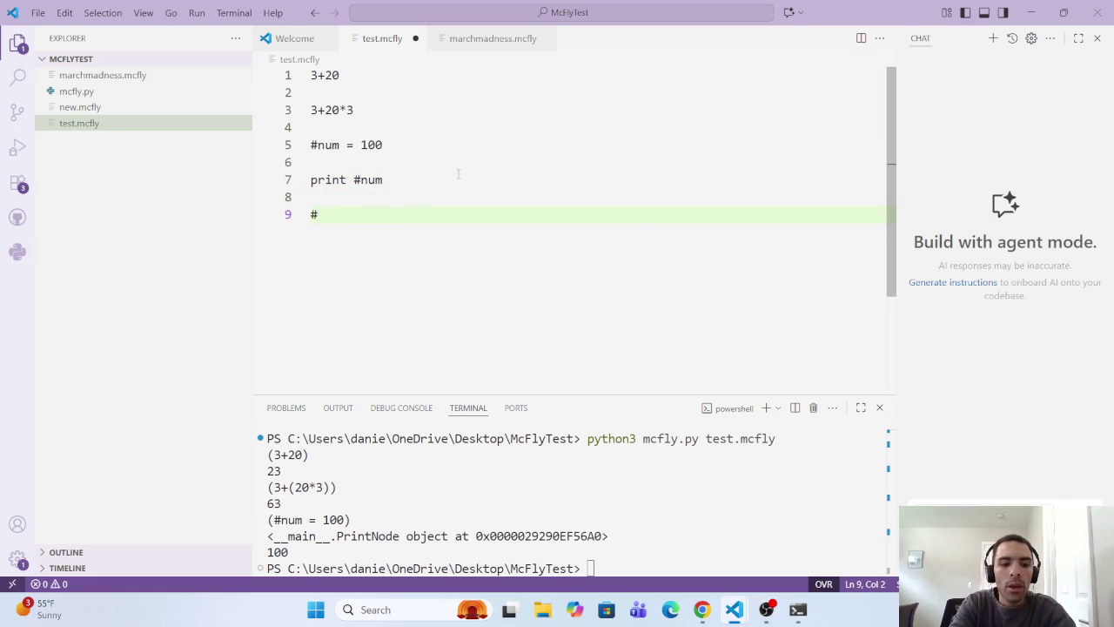
{"action": "type", "text": "num "}
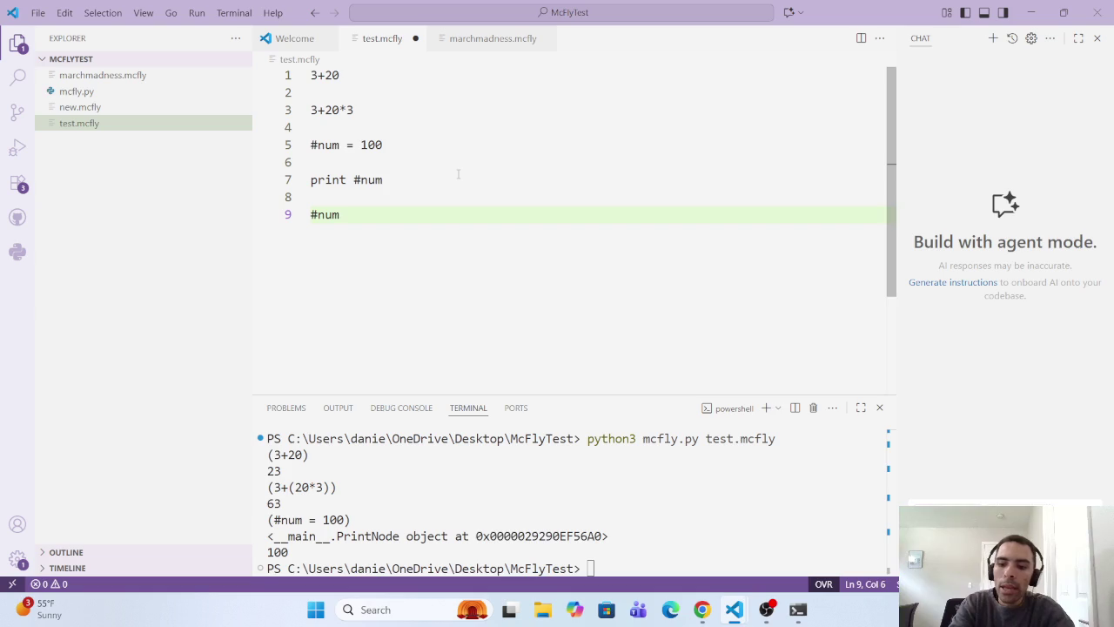
{"action": "type", "text": "* "}
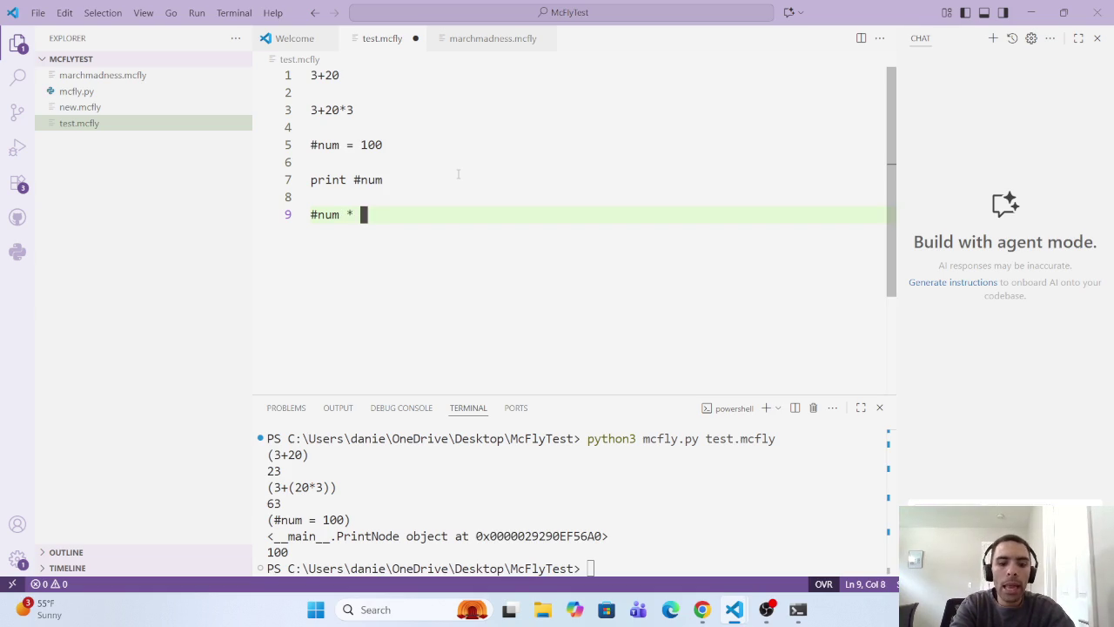
{"action": "type", "text": "9"}
{"action": "key", "text": "ctrl+s"}
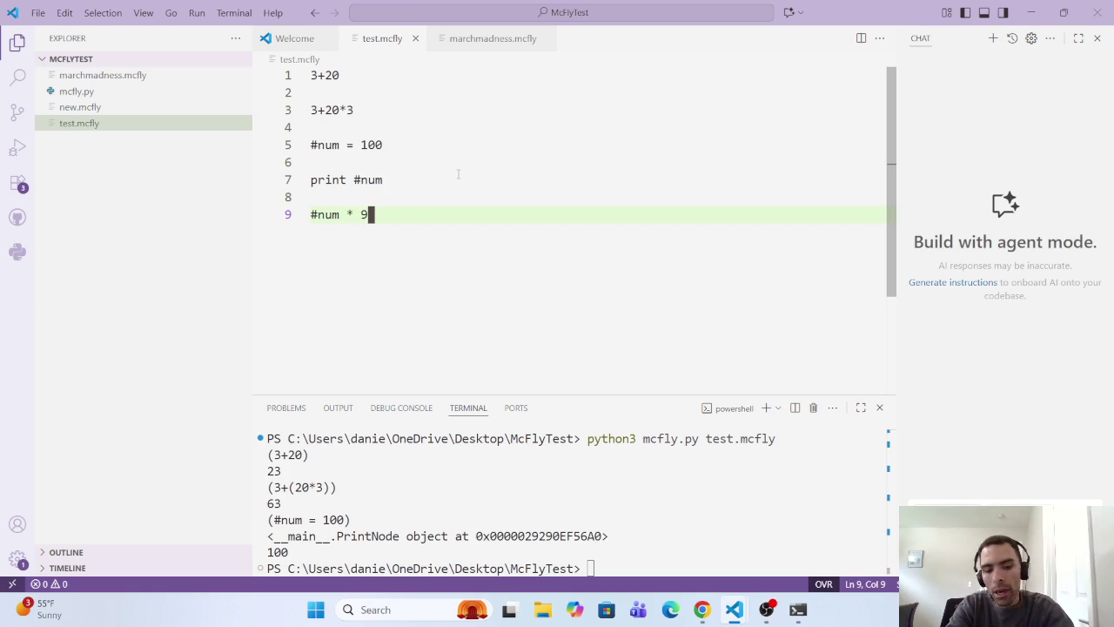
Step: Rerun the script in the terminal to see 900 printed
{"action": "left_click", "coordinate": [599, 557]}
{"action": "key", "text": "Up"}
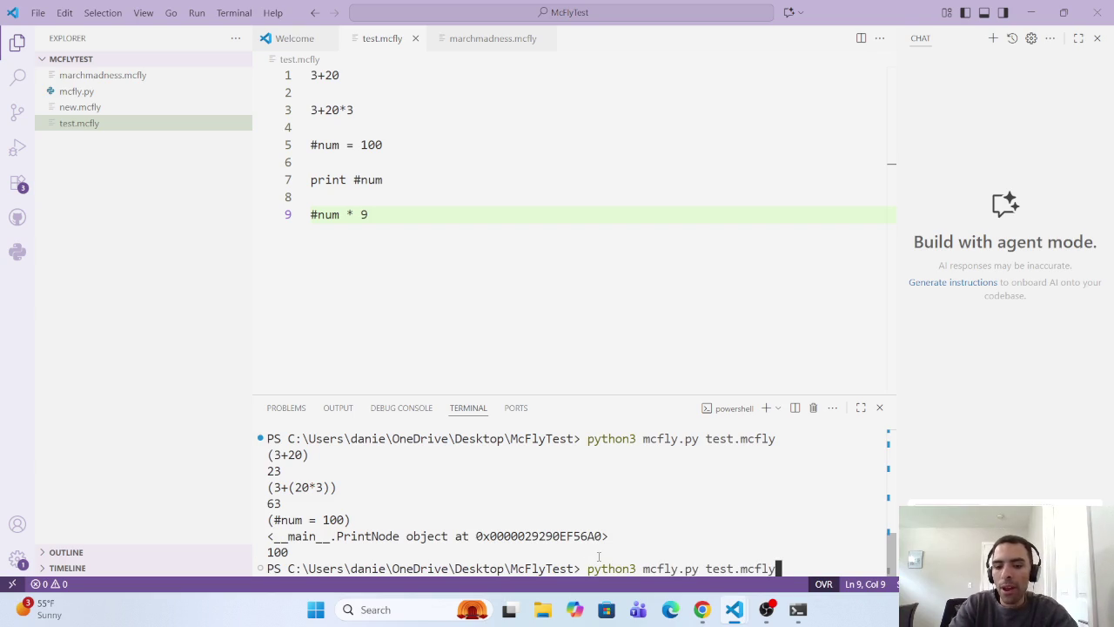
{"action": "key", "text": "Return"}
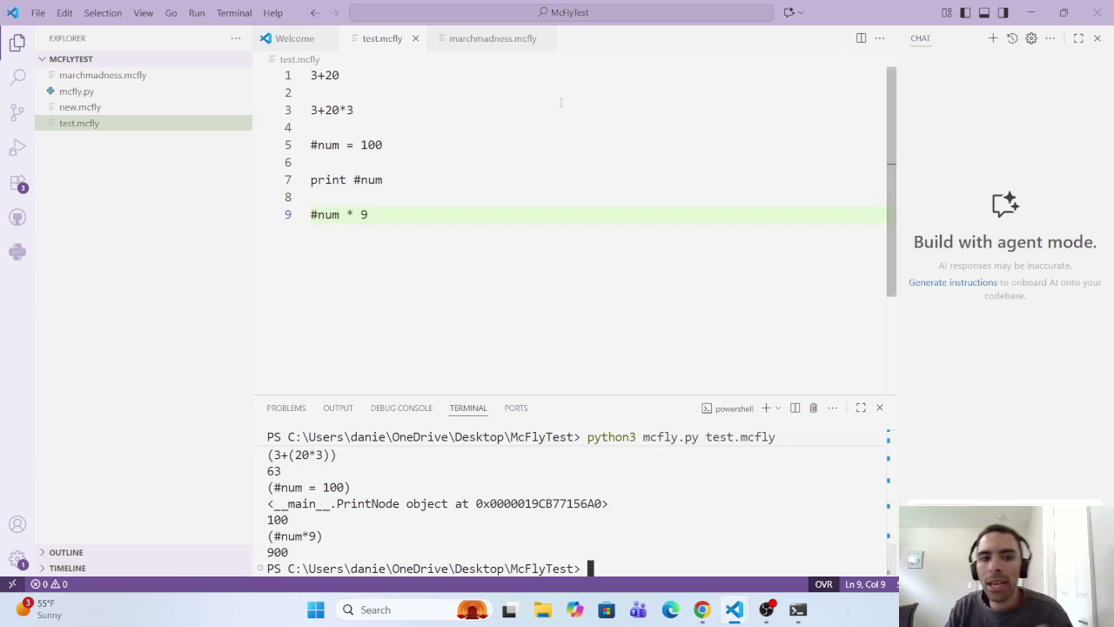
{"action": "triple_click", "coordinate": [479, 211]}
Step: Write the expression 1+3+13+20+9 on line 11 and save the script
{"action": "key", "text": "End"}
{"action": "key", "text": "Return"}
{"action": "key", "text": "Return"}
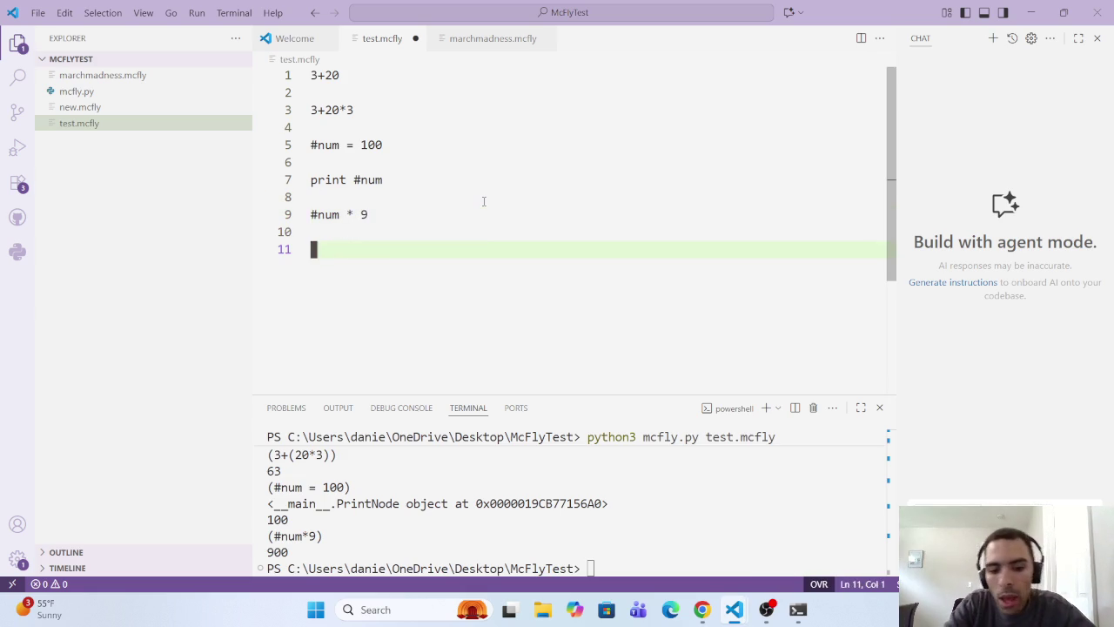
{"action": "type", "text": "su"}
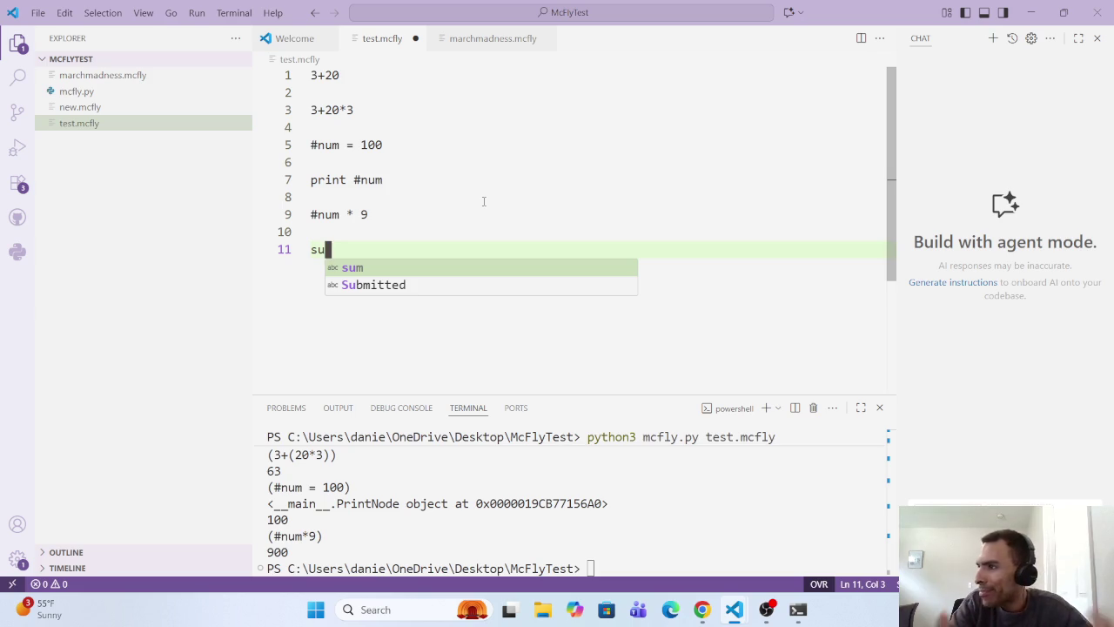
{"action": "type", "text": "m"}
{"action": "key", "text": "BackSpace"}
{"action": "key", "text": "BackSpace"}
{"action": "key", "text": "BackSpace"}
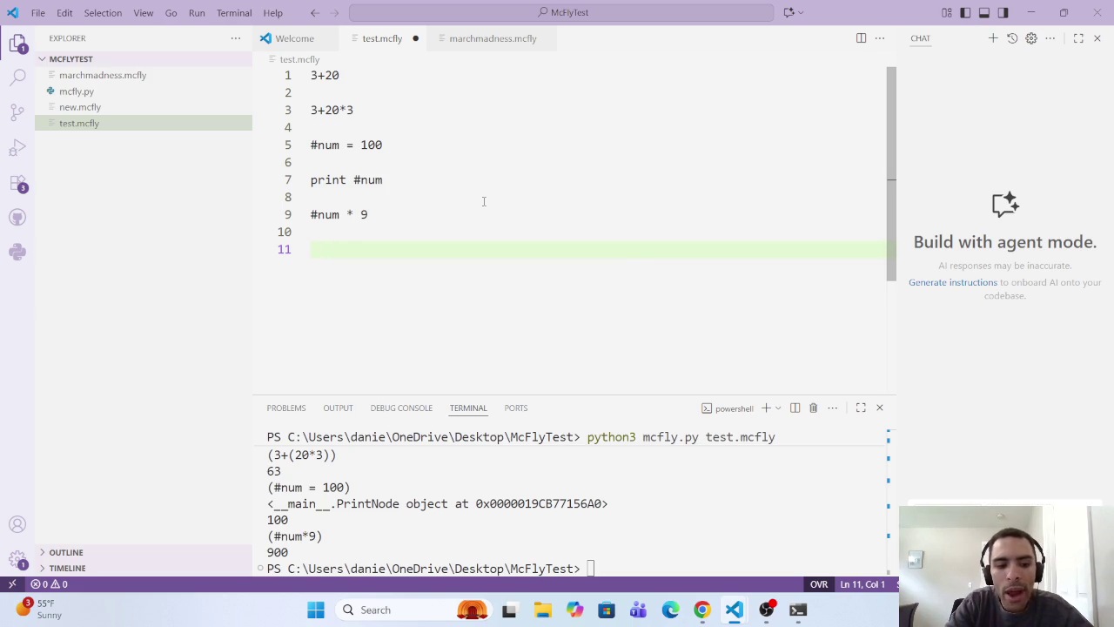
{"action": "type", "text": "1"}
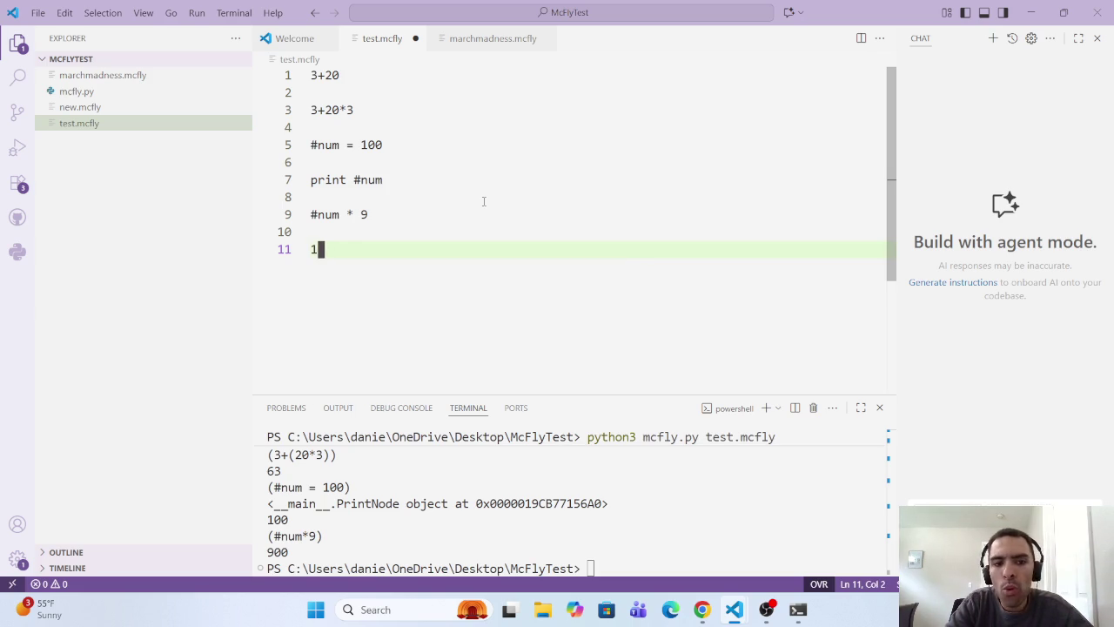
{"action": "type", "text": "="}
{"action": "type", "text": "+"}
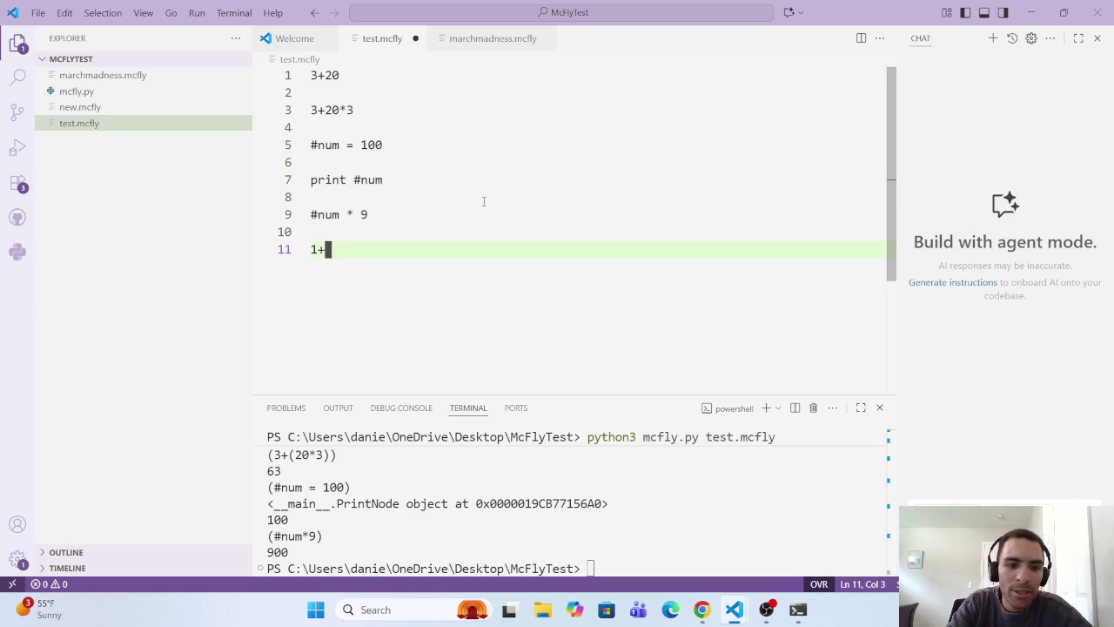
{"action": "type", "text": "3+13"}
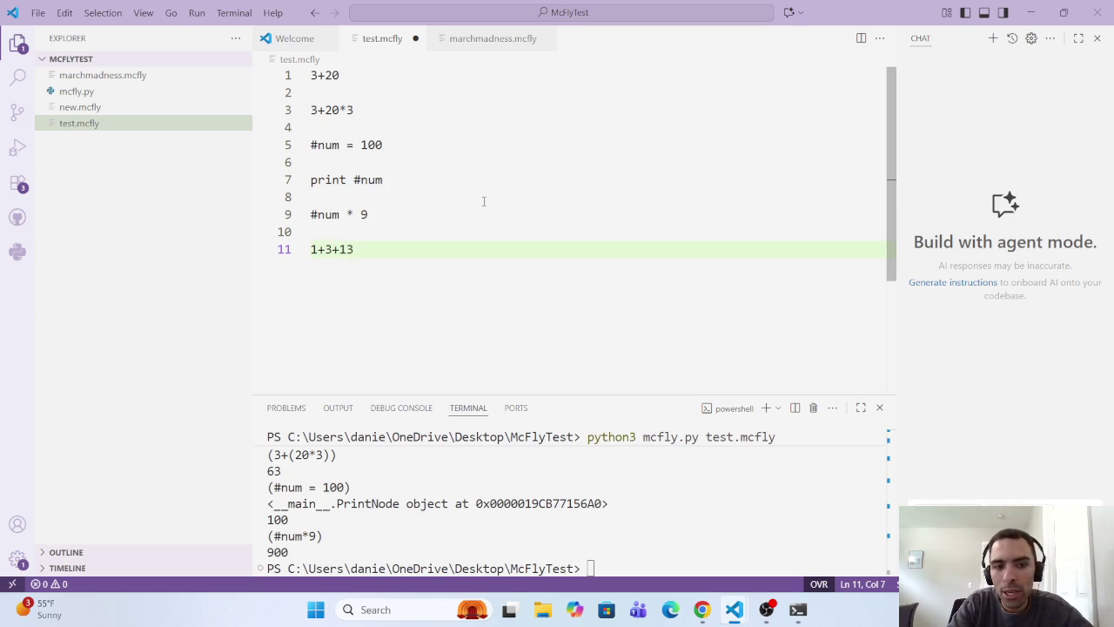
{"action": "type", "text": "+20"}
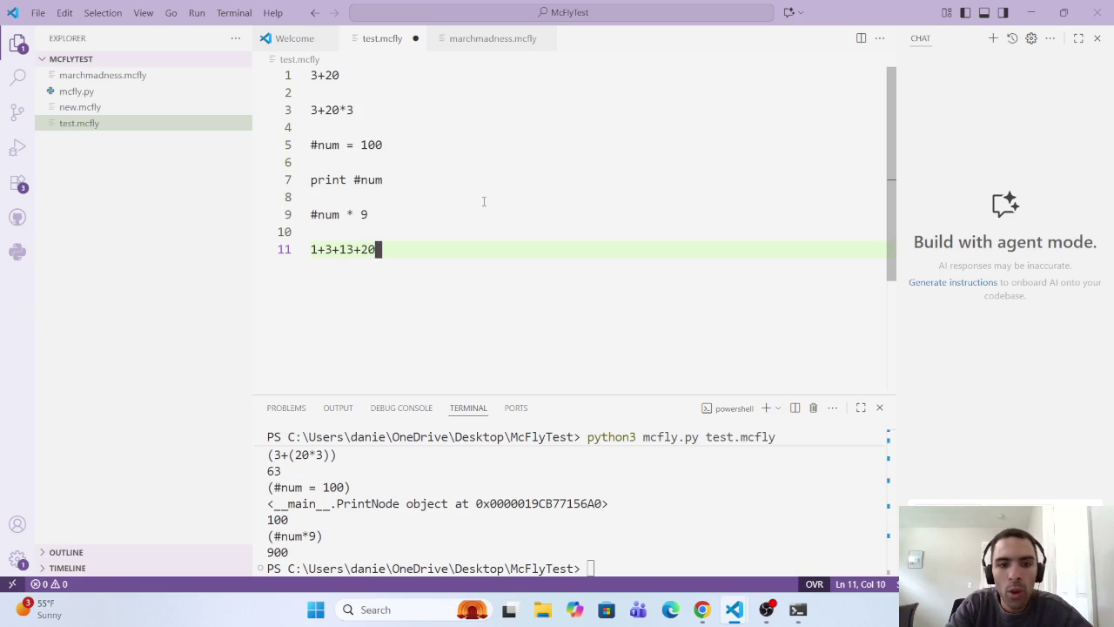
{"action": "type", "text": "+9"}
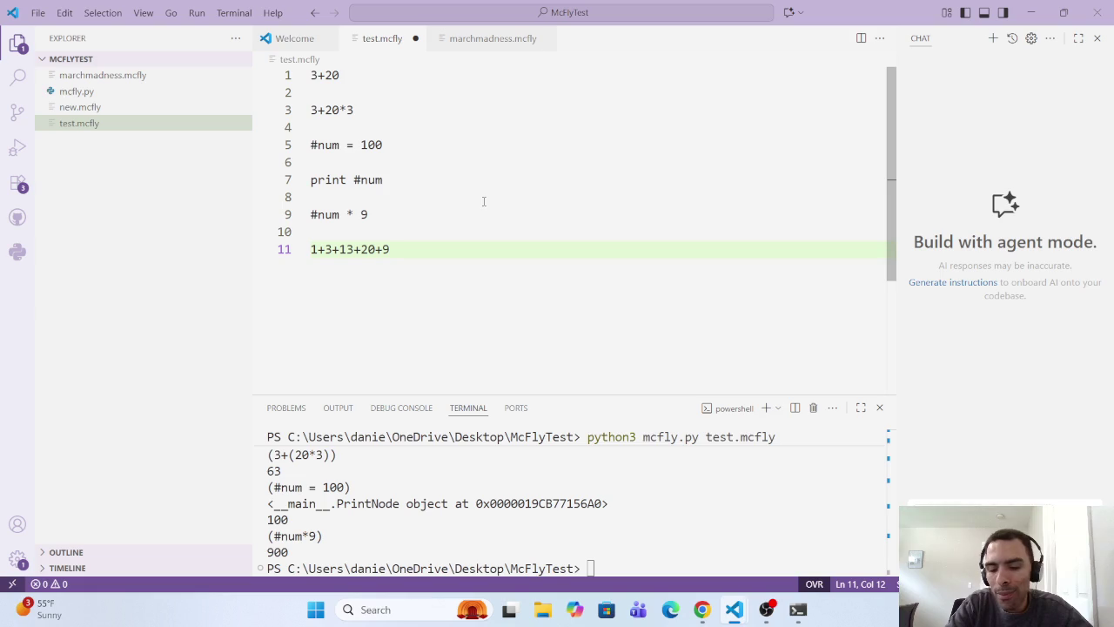
{"action": "key", "text": "ctrl+s"}
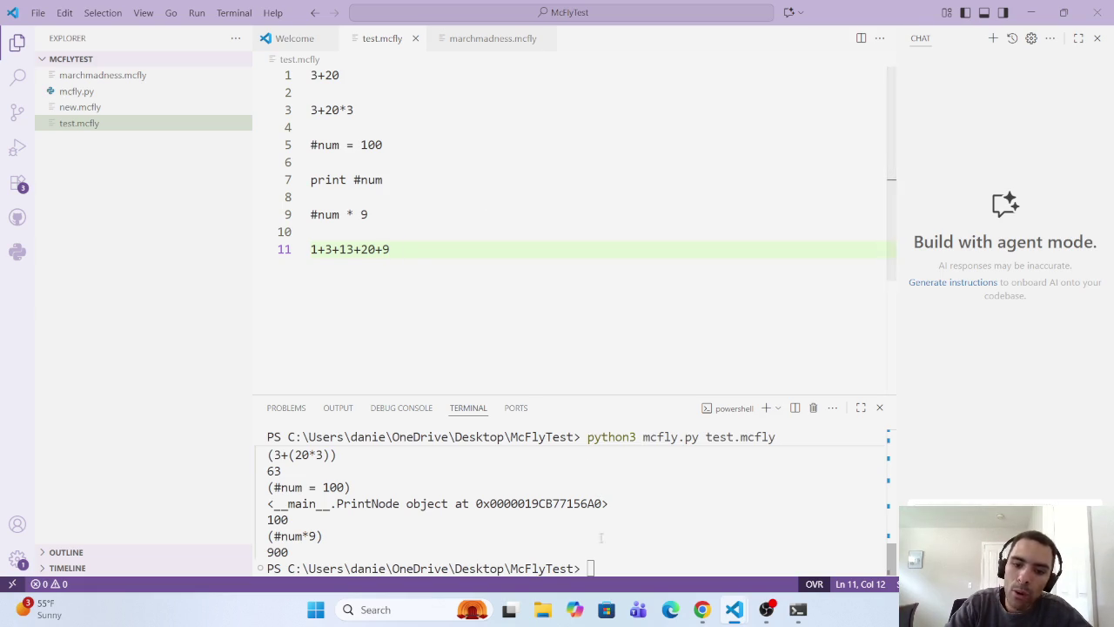
Step: Rerun test.mcfly in the terminal, which prints the sum 46
{"action": "left_click", "coordinate": [590, 567]}
{"action": "key", "text": "Up"}
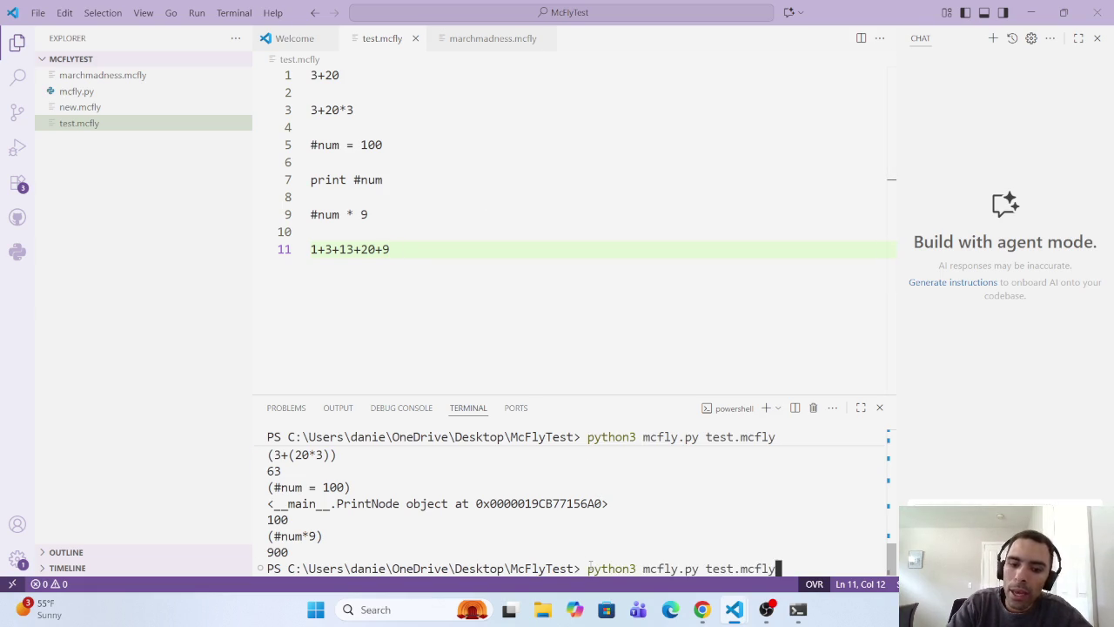
{"action": "key", "text": "Return"}
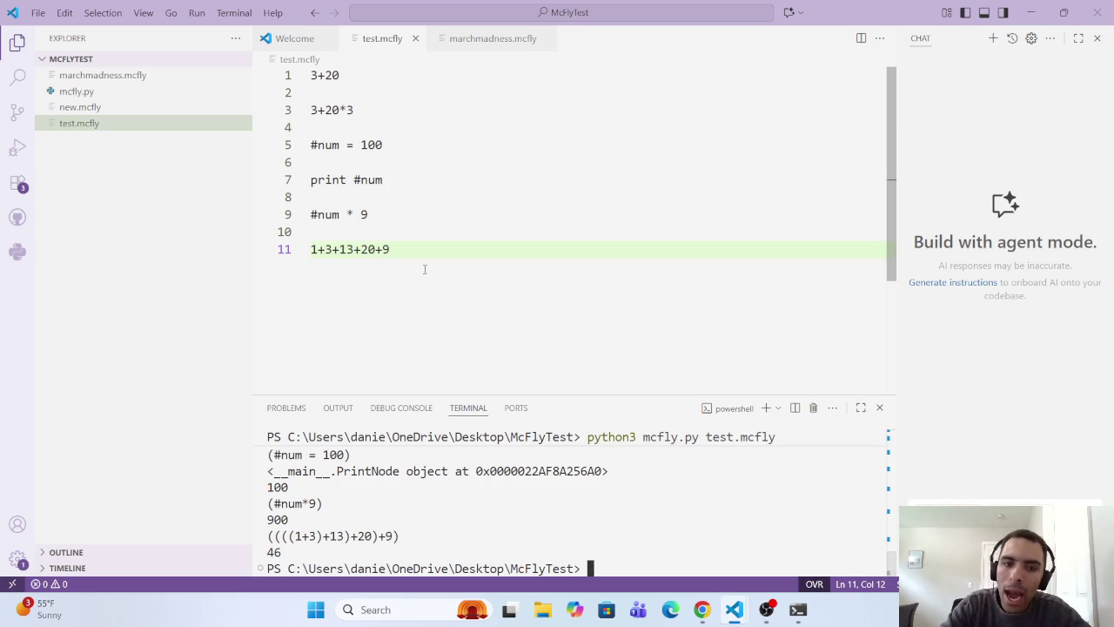
{"action": "left_click", "coordinate": [407, 244]}
Step: Write sum(1,3,13,20,9) on line 13, save, and trim trailing spaces
{"action": "key", "text": "Return"}
{"action": "key", "text": "Return"}
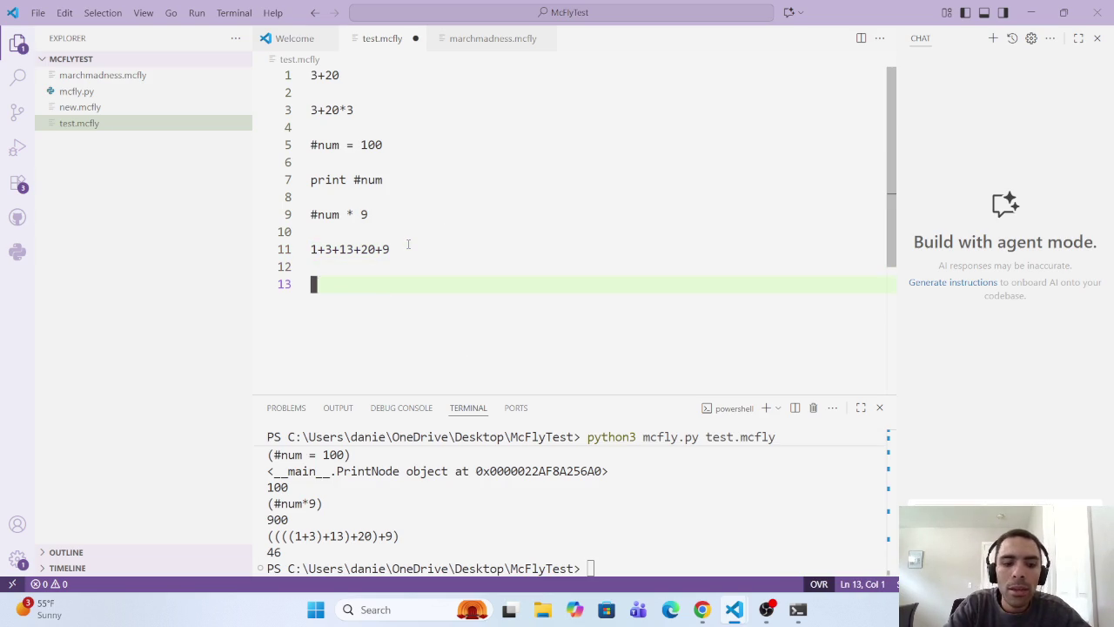
{"action": "type", "text": "sum"}
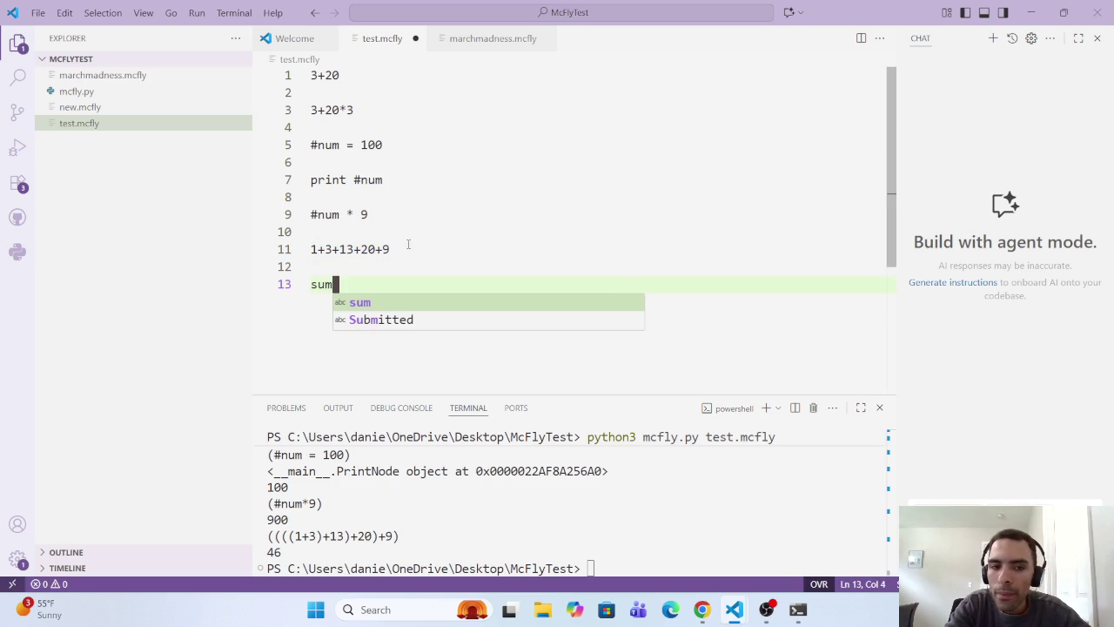
{"action": "type", "text": "("}
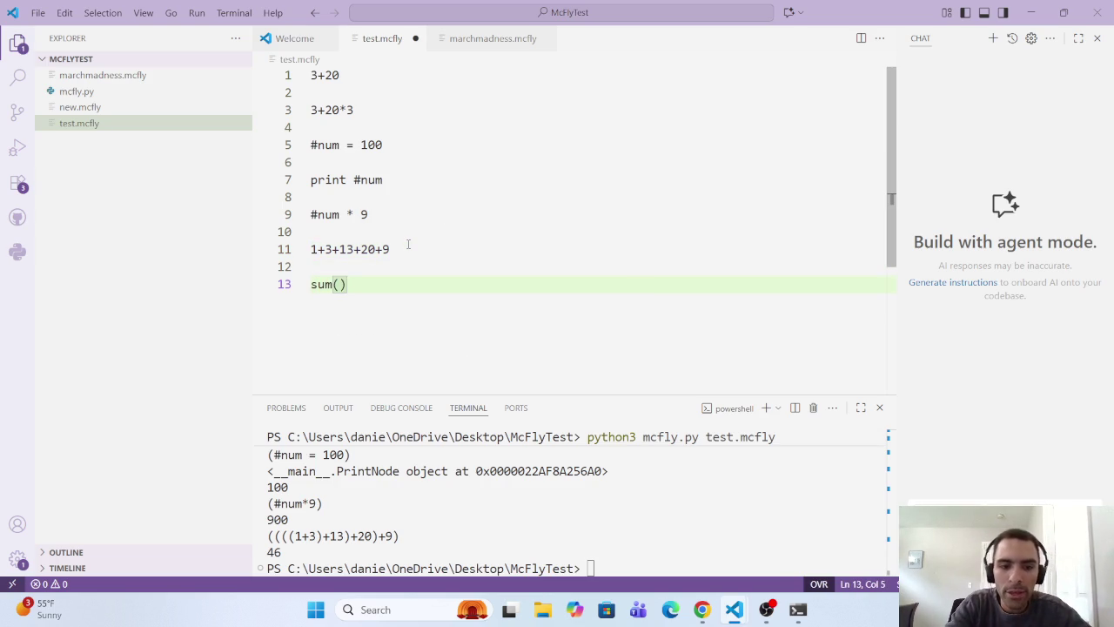
{"action": "type", "text": "1,13,"}
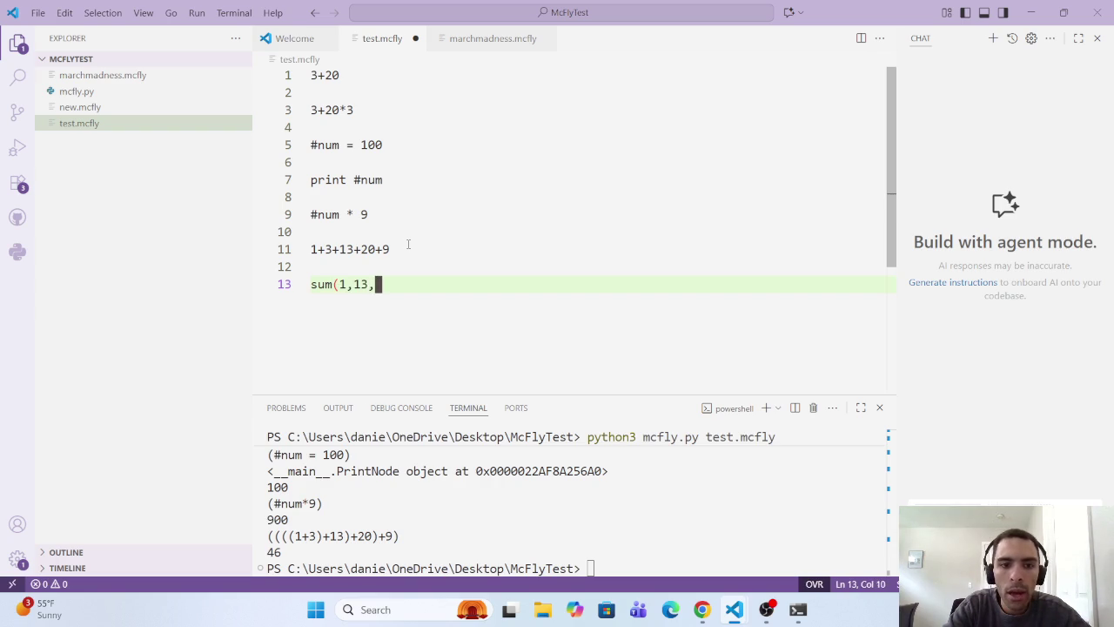
{"action": "type", "text": "2"}
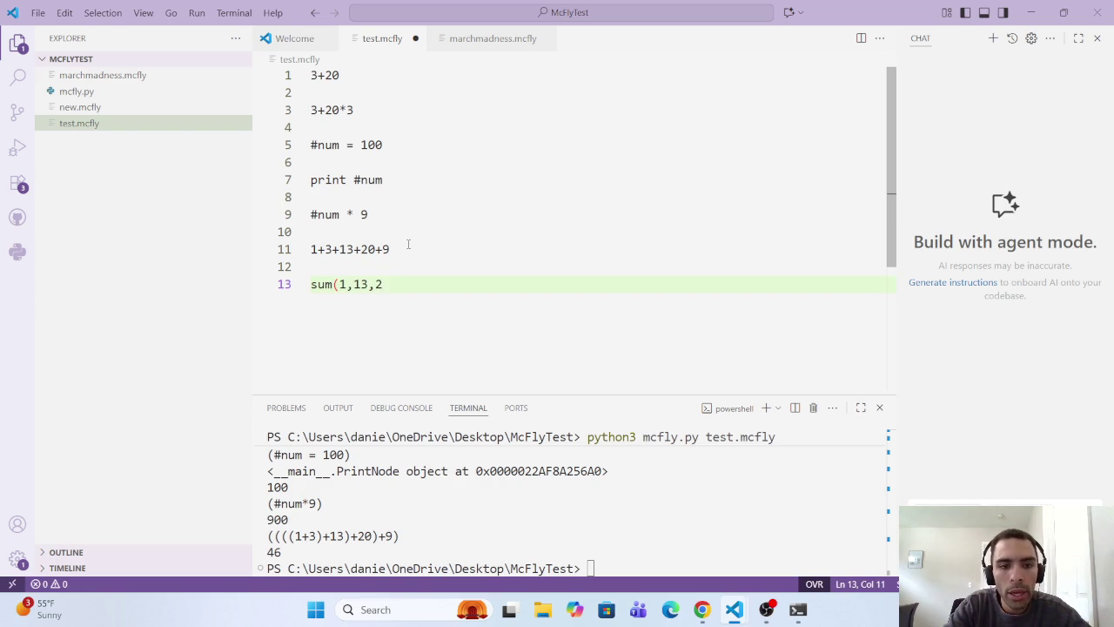
{"action": "key", "text": "BackSpace"}
{"action": "key", "text": "BackSpace"}
{"action": "key", "text": "BackSpace"}
{"action": "key", "text": "BackSpace"}
{"action": "type", "text": "3"}
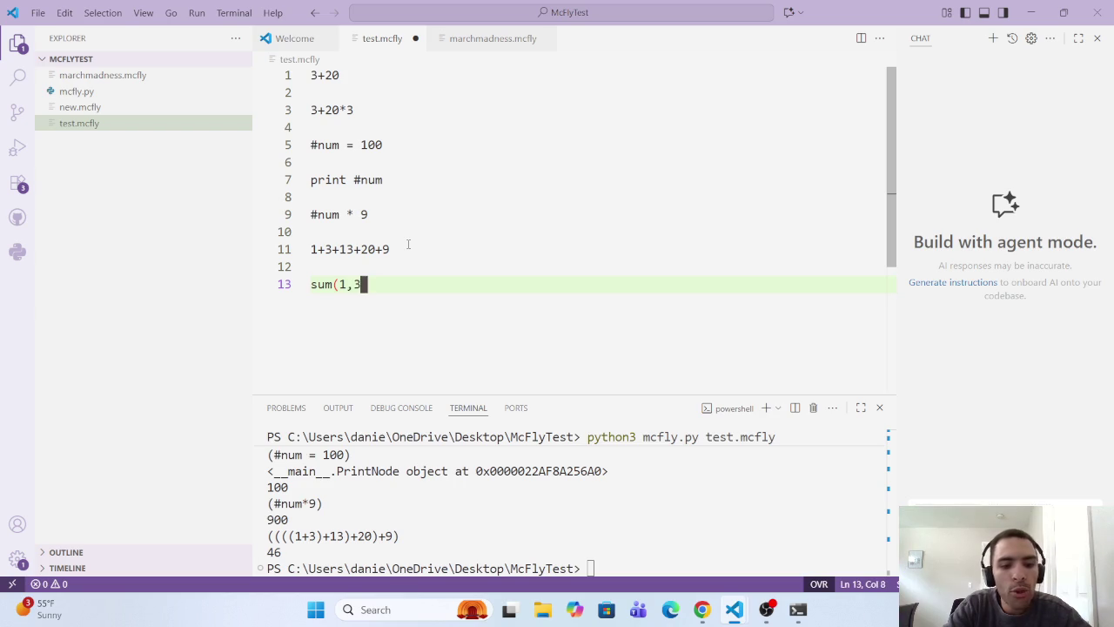
{"action": "type", "text": ",13,29"}
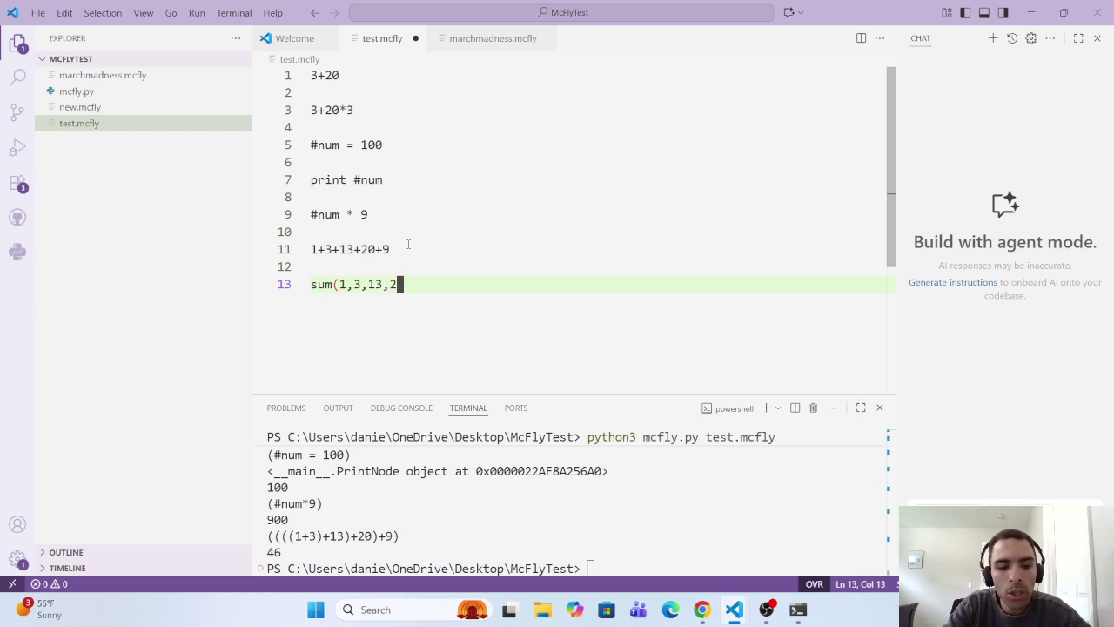
{"action": "type", "text": "0"}
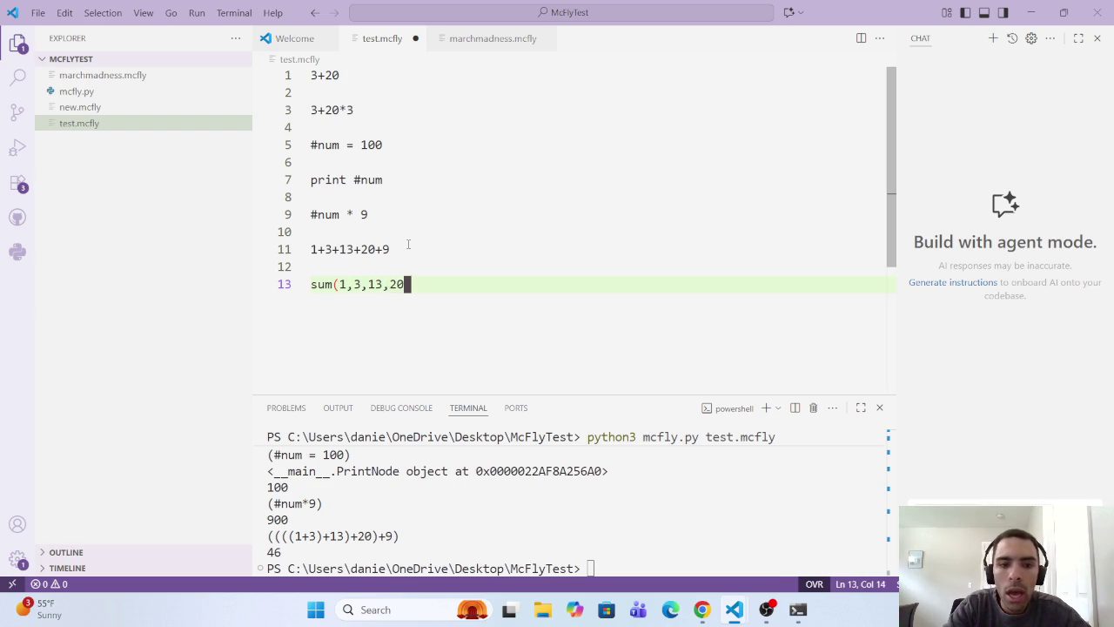
{"action": "type", "text": ",9)"}
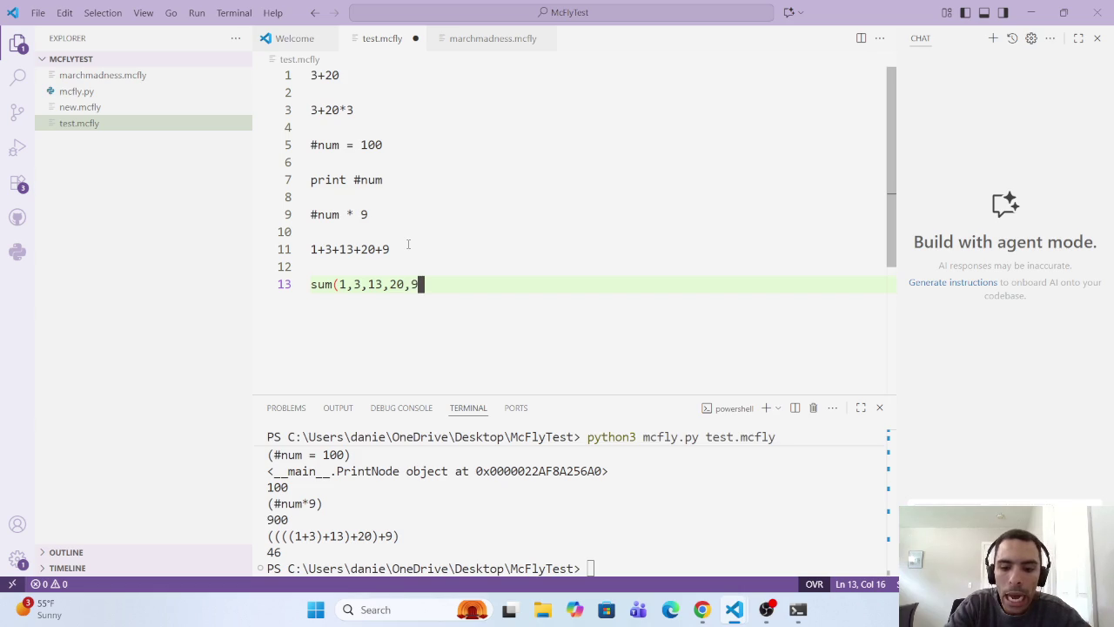
{"action": "key", "text": "ctrl+s"}
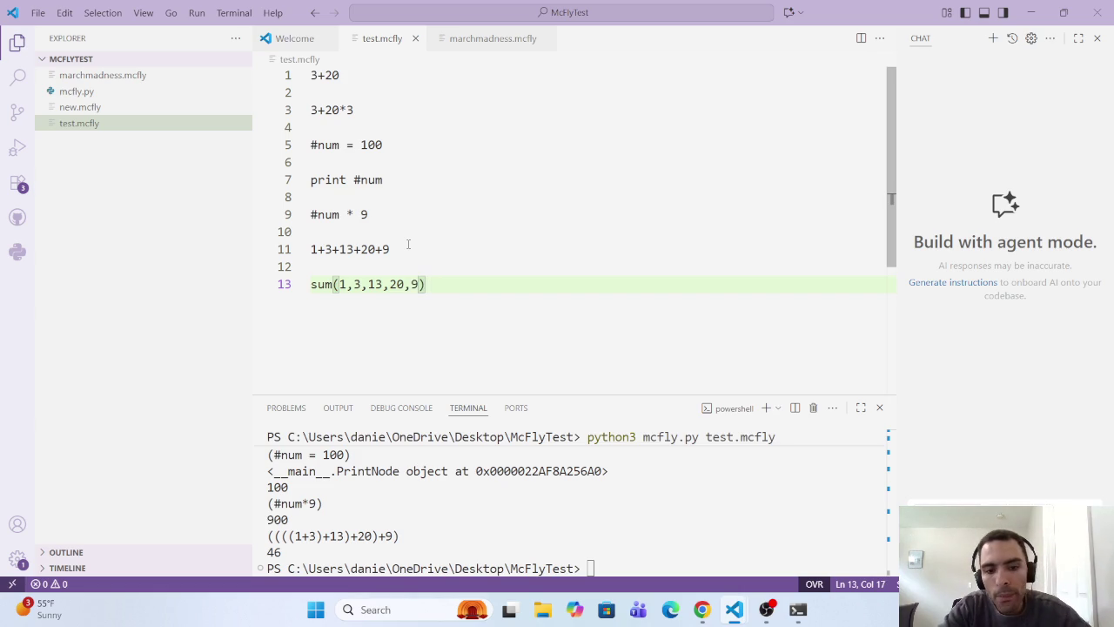
{"action": "key", "text": "Tab"}
{"action": "key", "text": "BackSpace"}
{"action": "key", "text": "BackSpace"}
{"action": "key", "text": "BackSpace"}
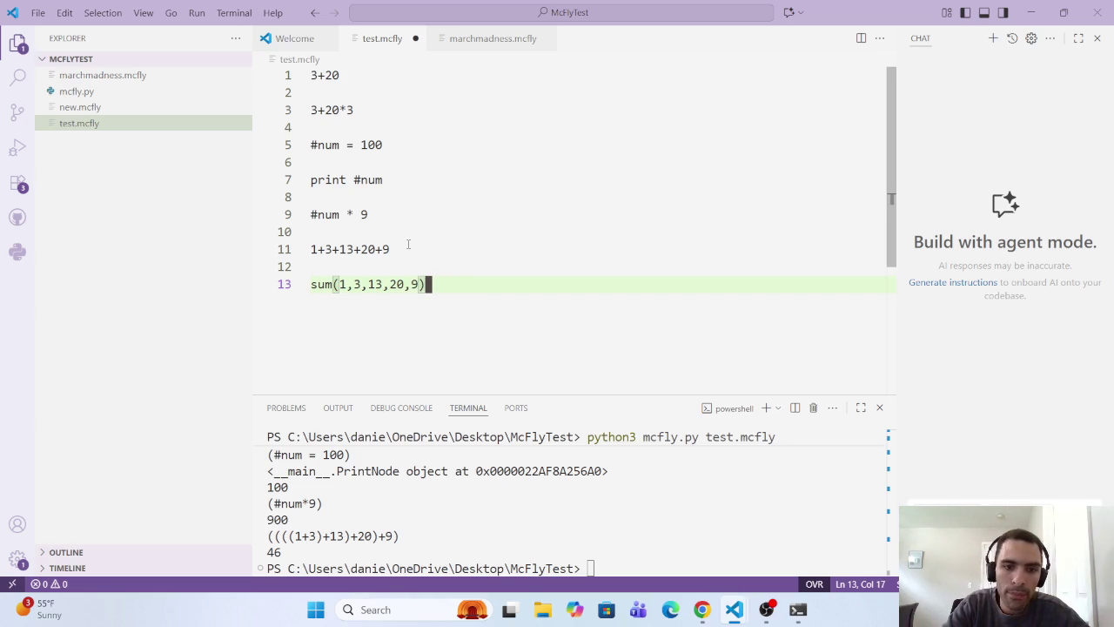
Step: Rerun python3 mcfly.py test.mcfly to get 46, then save the file again
{"action": "left_click", "coordinate": [590, 567]}
{"action": "key", "text": "Up"}
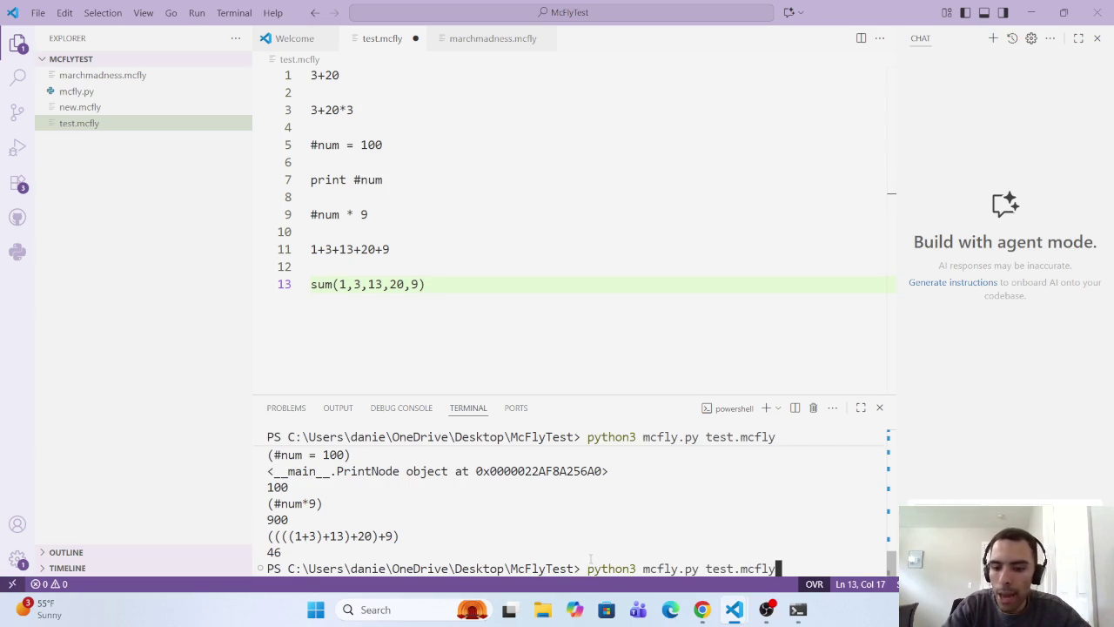
{"action": "key", "text": "Return"}
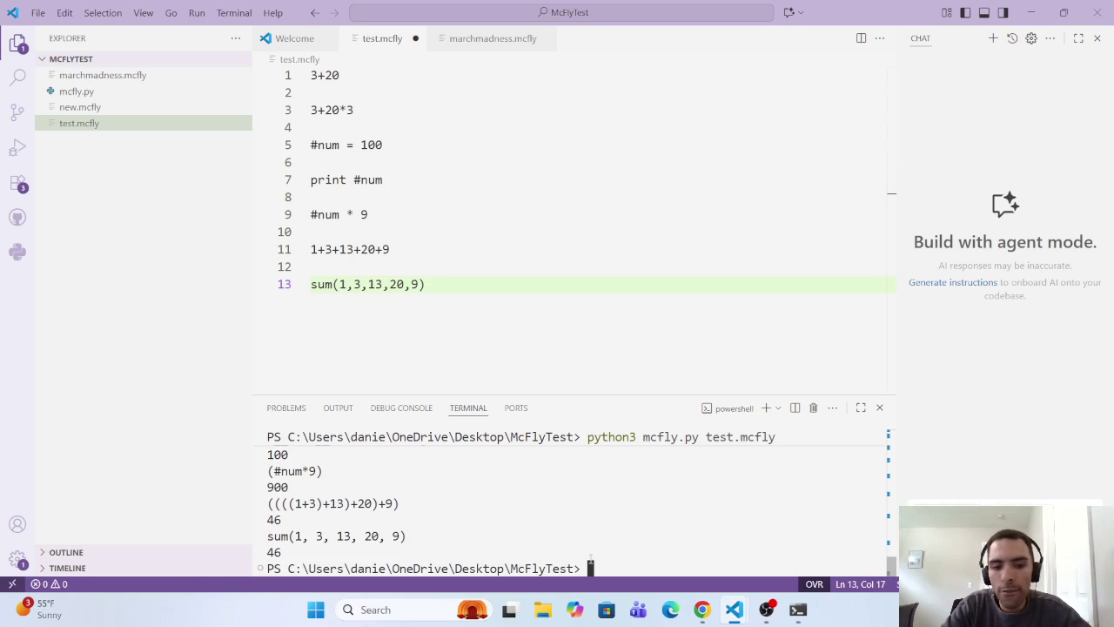
{"action": "left_click", "coordinate": [480, 282]}
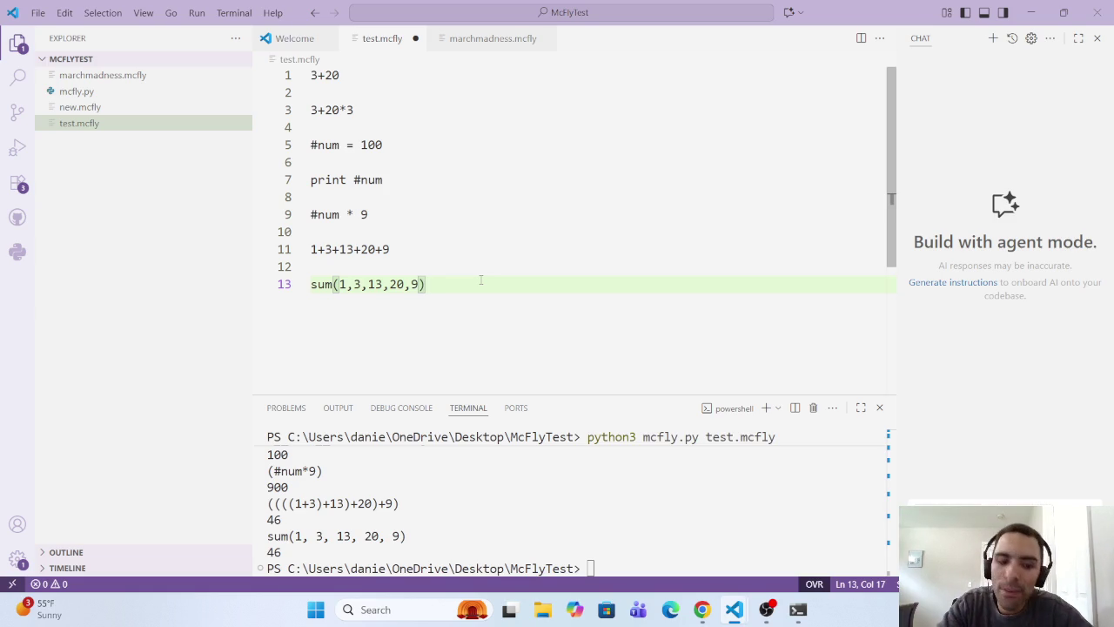
{"action": "key", "text": "ctrl+s"}
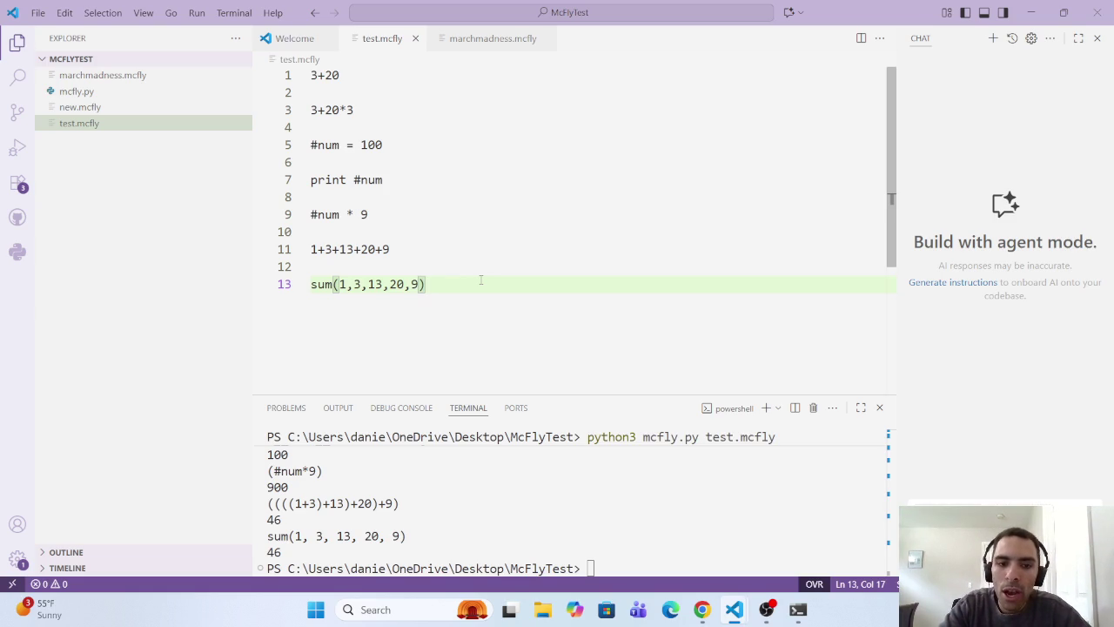
{"action": "key", "text": "Return"}
{"action": "key", "text": "Return"}
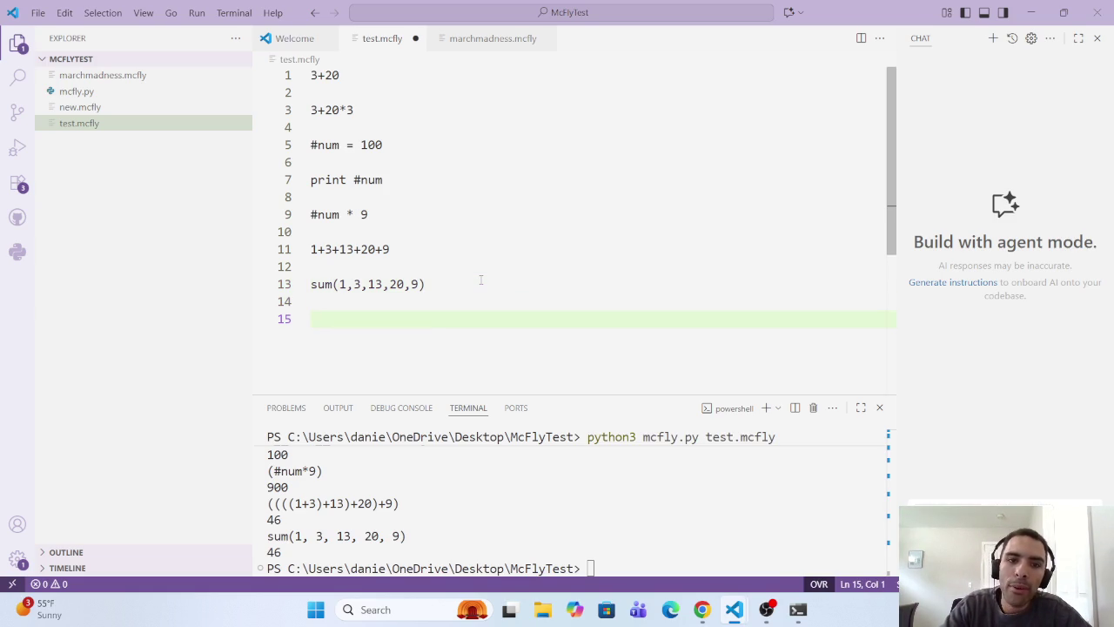
{"action": "key", "text": "ctrl+s"}
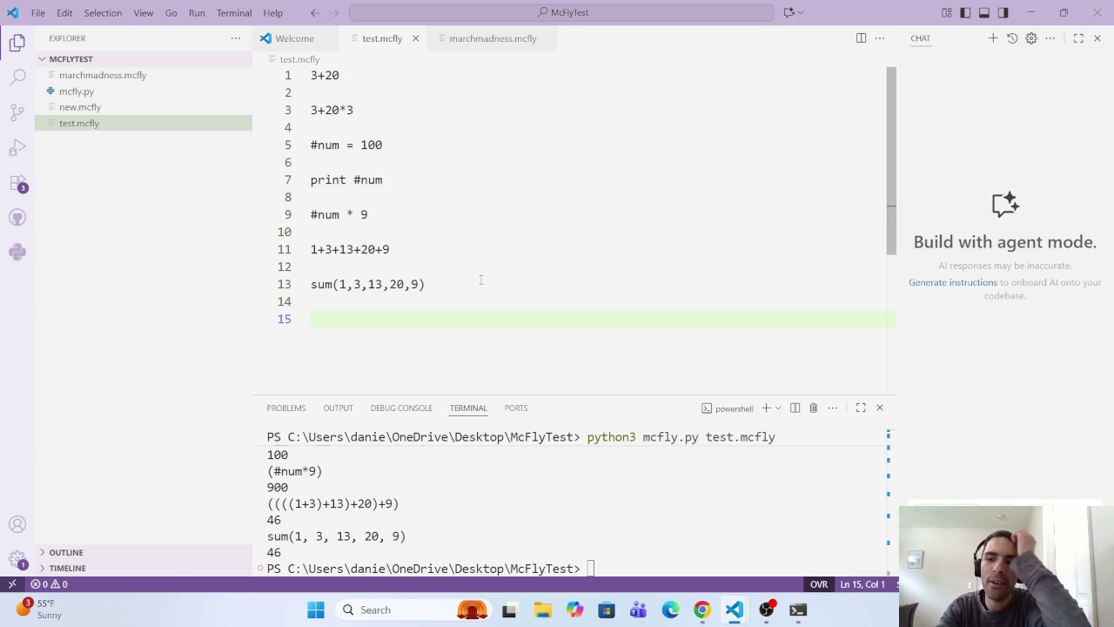
{"action": "type", "text": "@"}
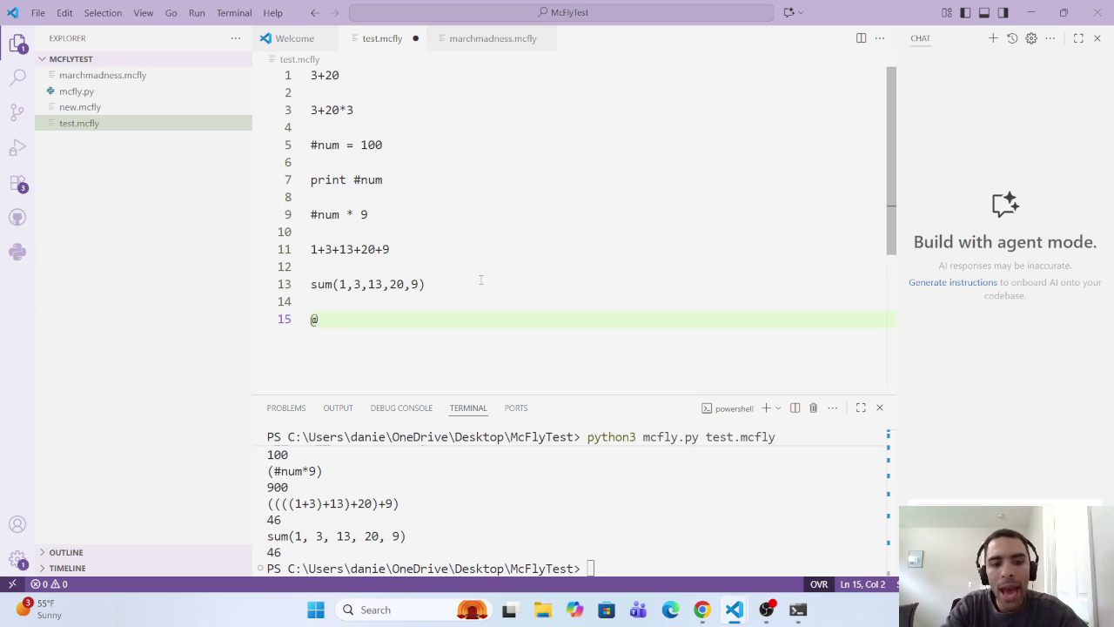
{"action": "type", "text": "nums ="}
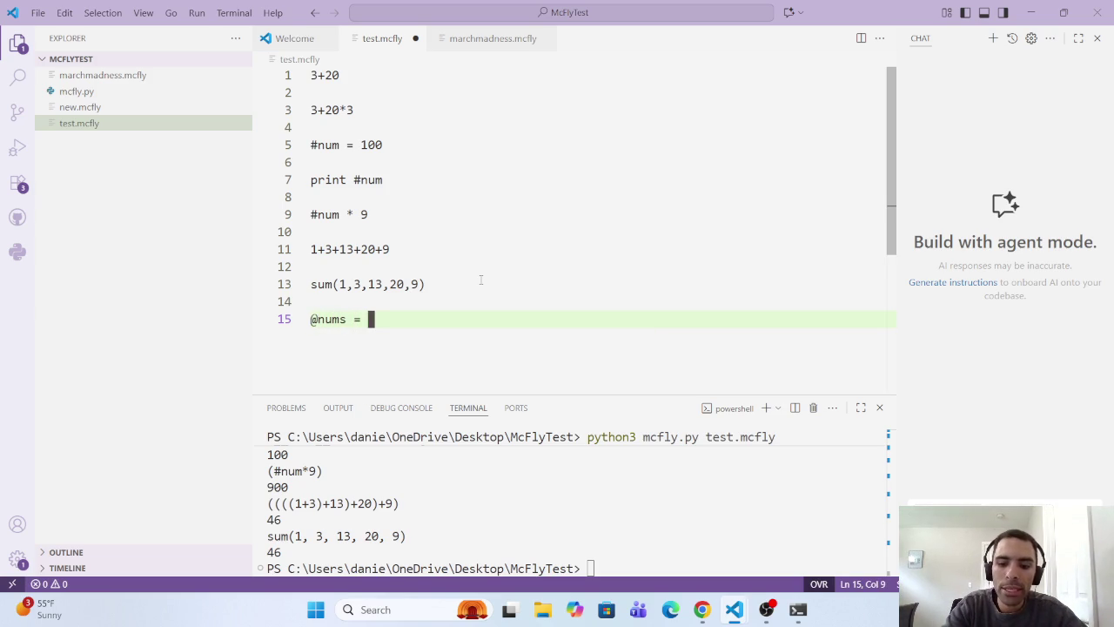
{"action": "type", "text": " ["}
{"action": "key", "text": "Left"}
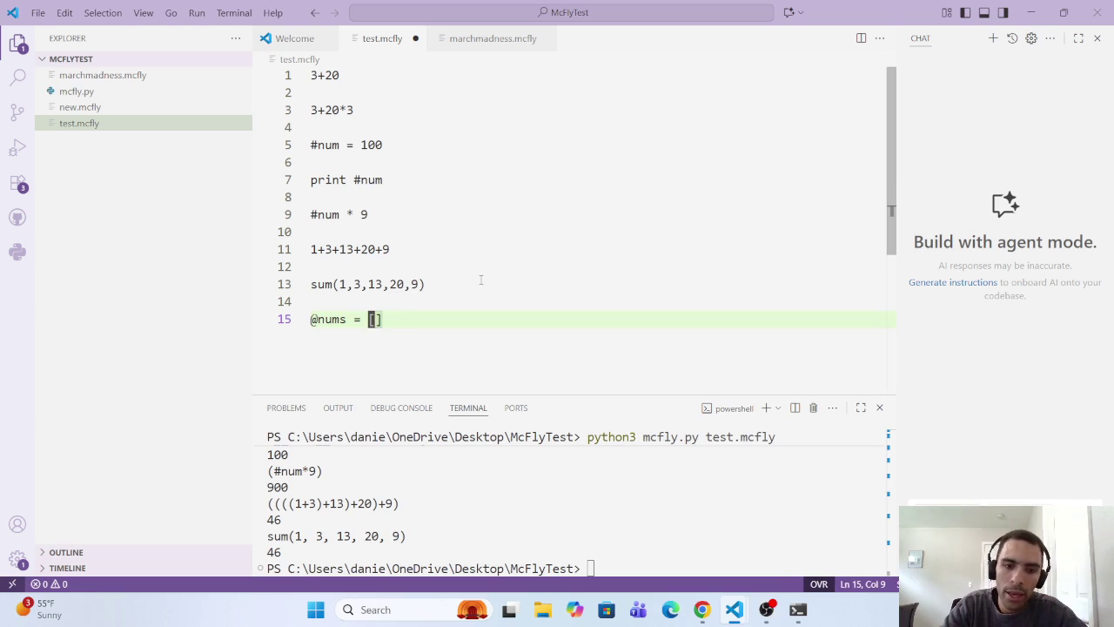
{"action": "key", "text": "Right"}
{"action": "type", "text": "1"}
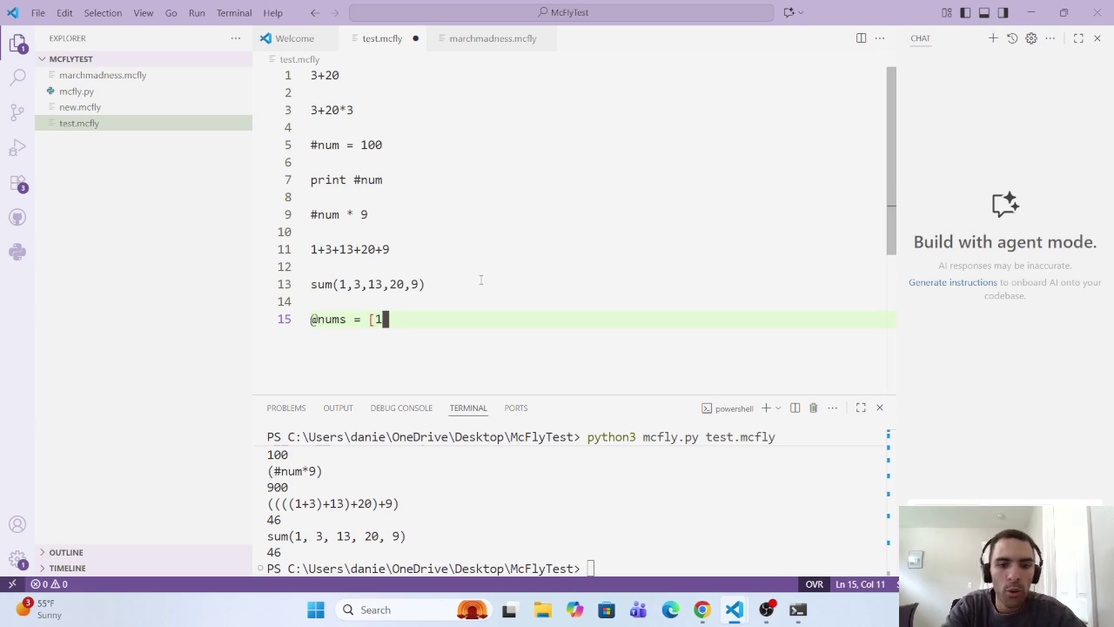
{"action": "key", "text": "BackSpace"}
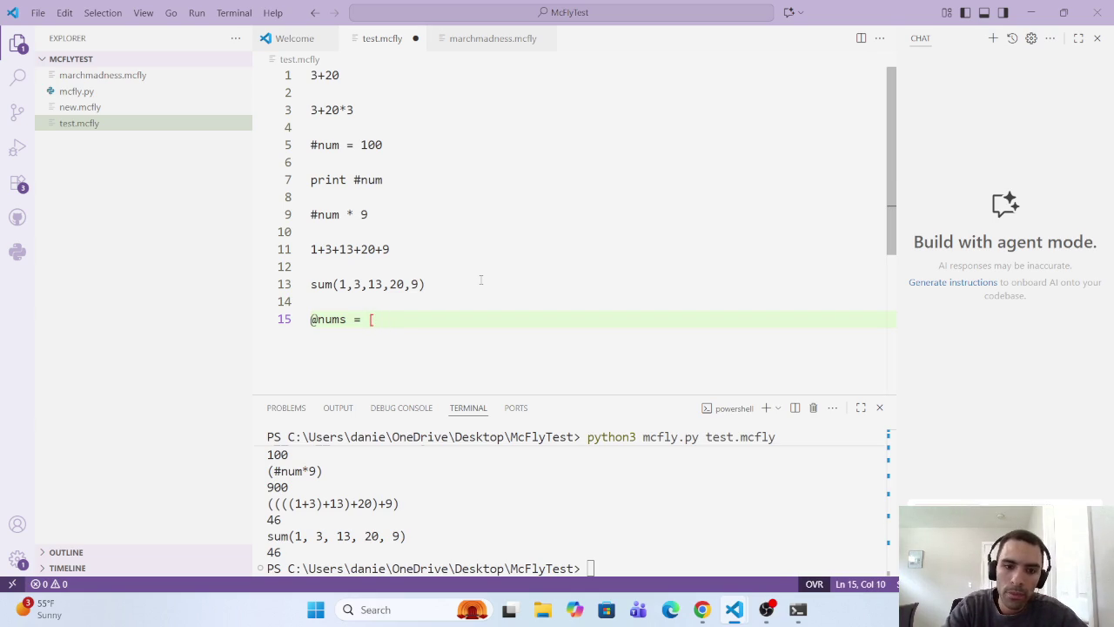
{"action": "key", "text": "BackSpace"}
{"action": "key", "text": "BackSpace"}
{"action": "key", "text": "BackSpace"}
{"action": "type", "text": "="}
{"action": "type", "text": "[1"}
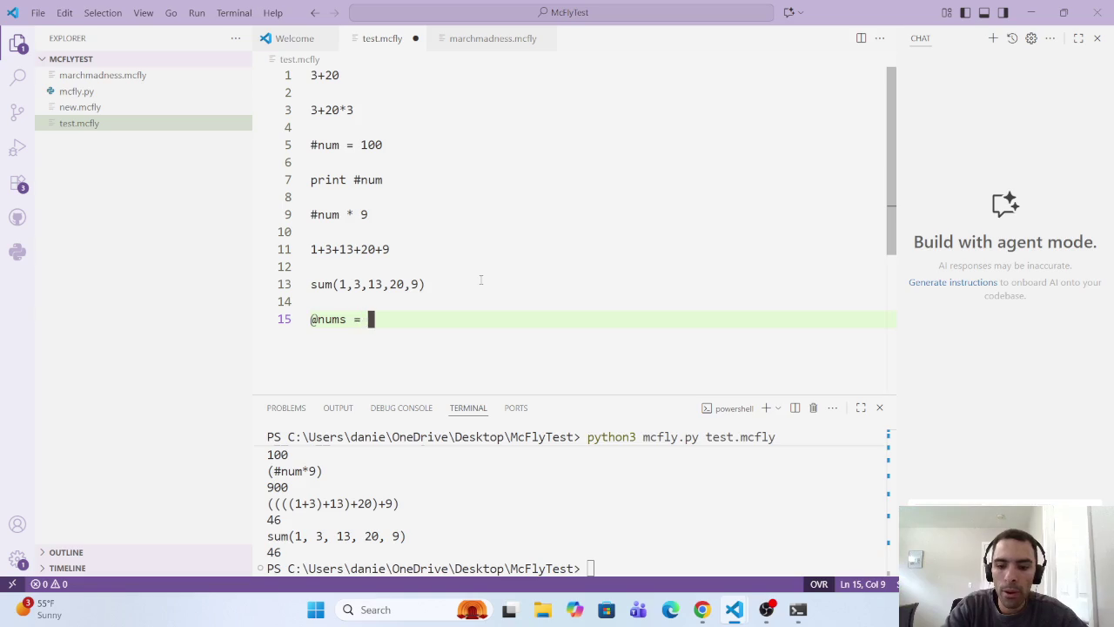
Step: Remove a stray comma after the sum call on line 13 and leave overwrite mode
{"action": "left_click", "coordinate": [480, 280]}
{"action": "type", "text": ","}
{"action": "key", "text": "BackSpace"}
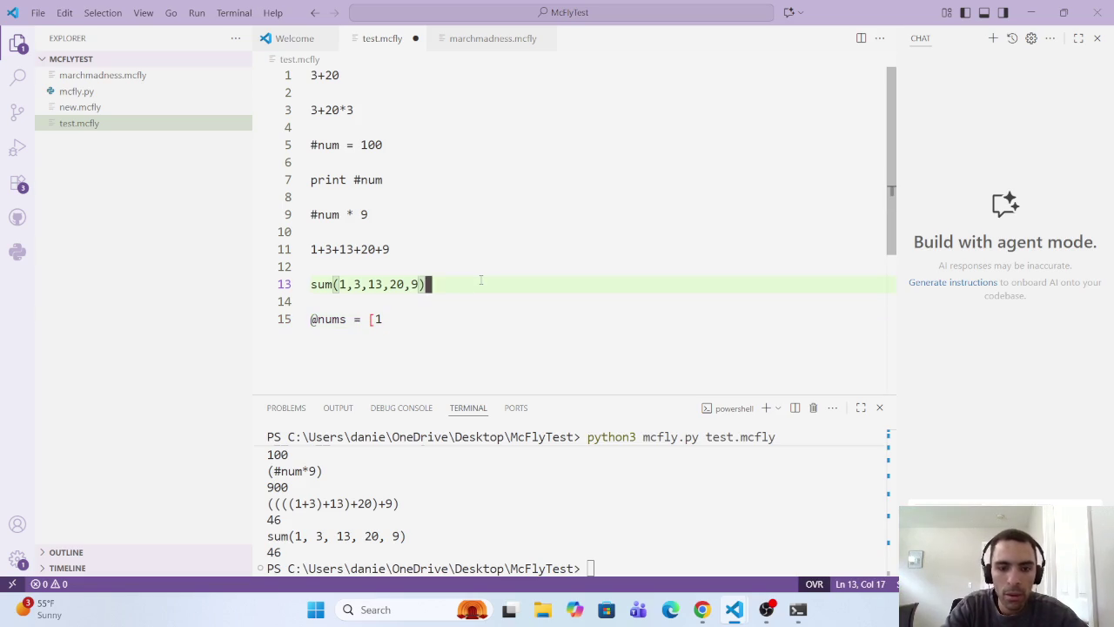
{"action": "key", "text": "Insert"}
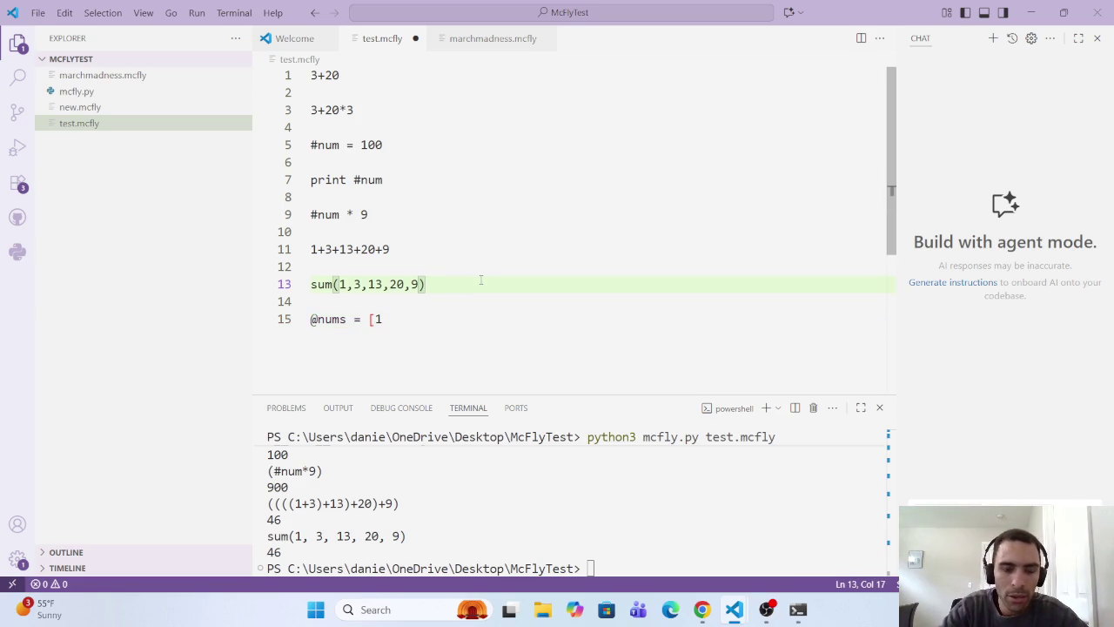
{"action": "left_click", "coordinate": [389, 329]}
{"action": "key", "text": "BackSpace"}
{"action": "key", "text": "BackSpace"}
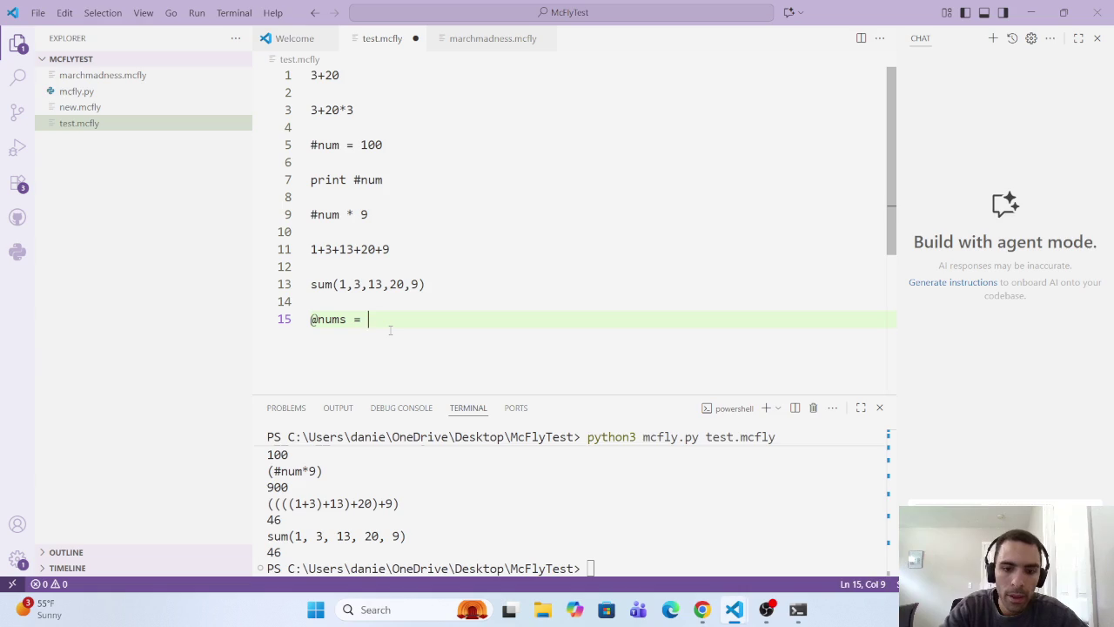
{"action": "type", "text": "{"}
{"action": "key", "text": "BackSpace"}
{"action": "type", "text": "["}
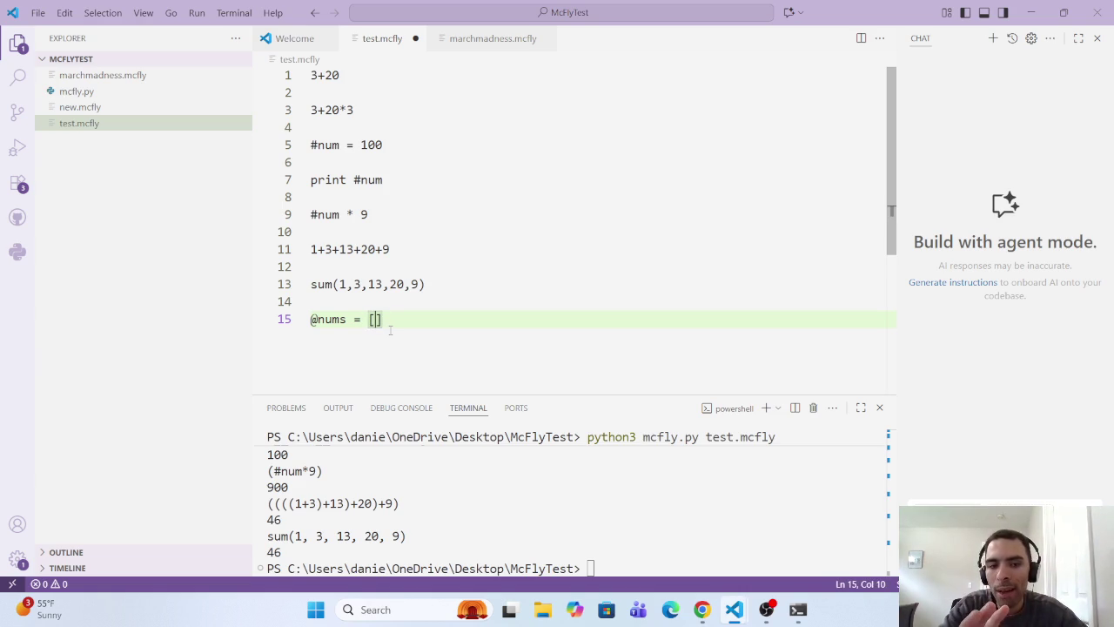
{"action": "type", "text": "1,"}
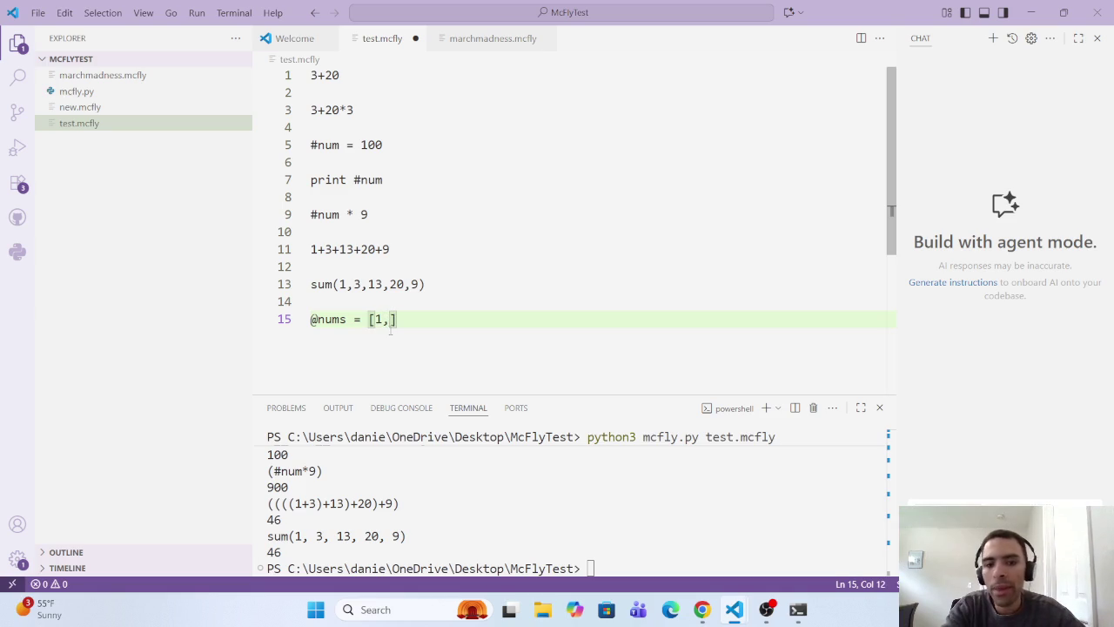
{"action": "type", "text": "3"}
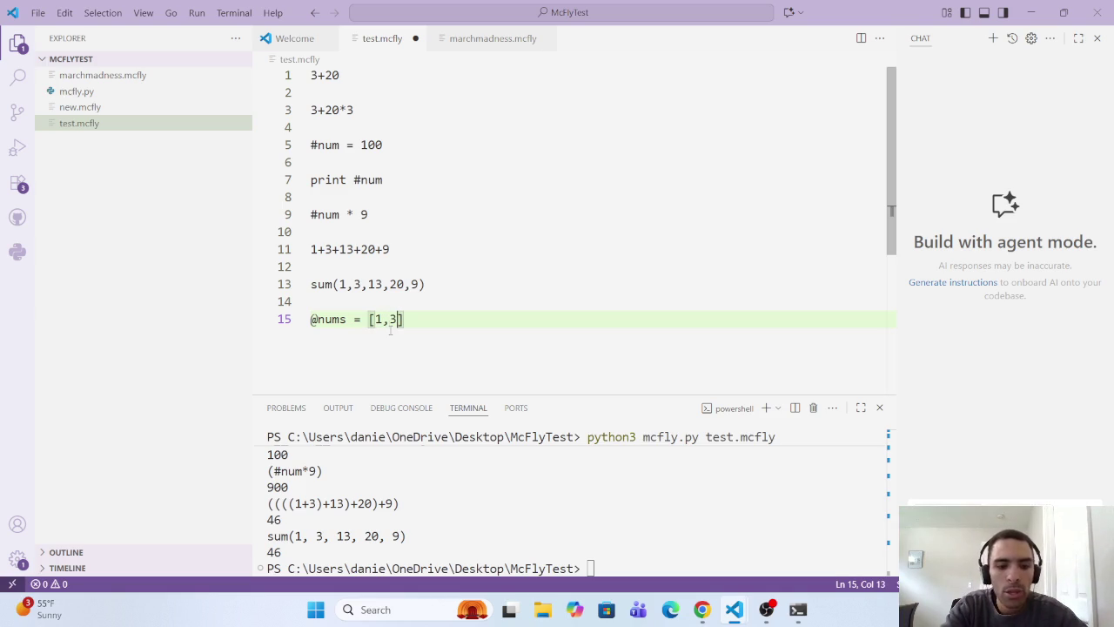
{"action": "type", "text": "13"}
{"action": "key", "text": "BackSpace"}
{"action": "key", "text": "BackSpace"}
{"action": "type", "text": ",13"}
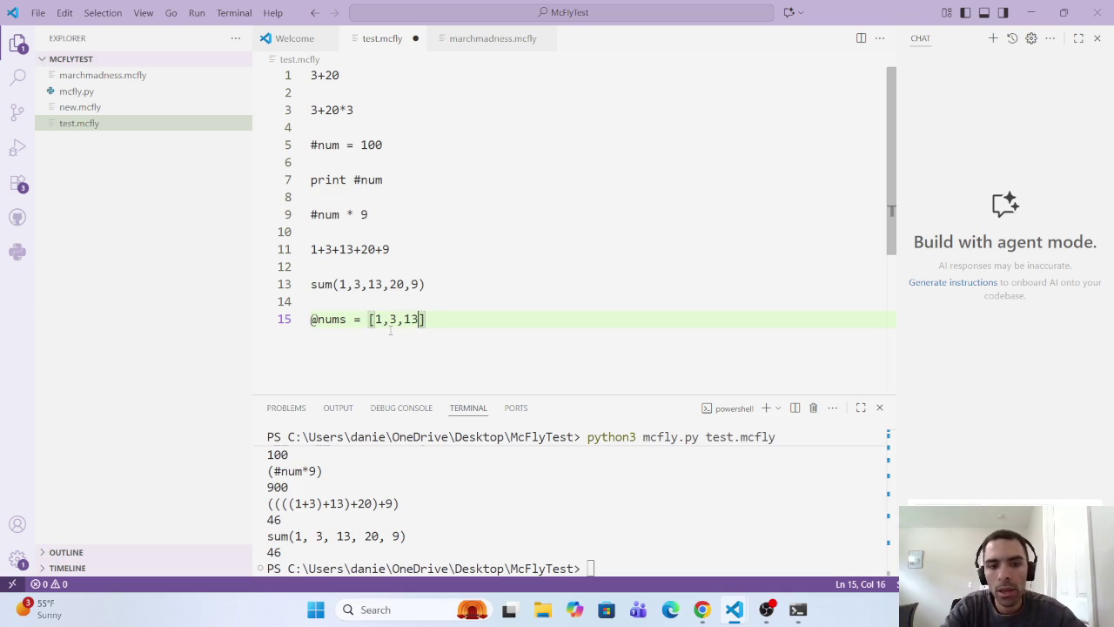
{"action": "type", "text": ","}
{"action": "type", "text": "20,"}
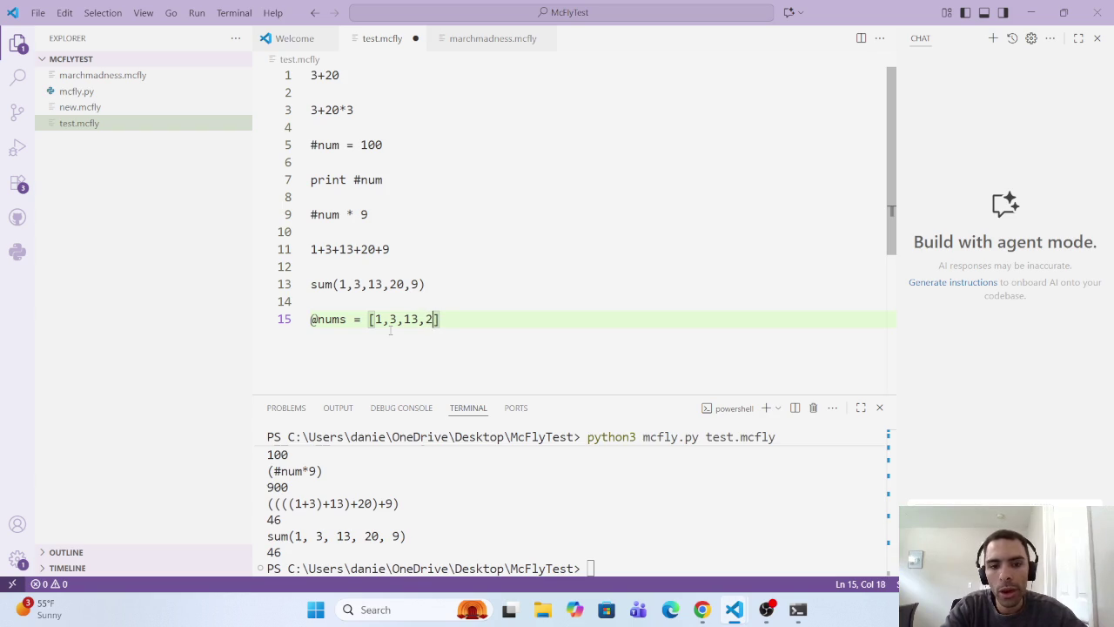
{"action": "type", "text": "9"}
{"action": "key", "text": "ctrl+s"}
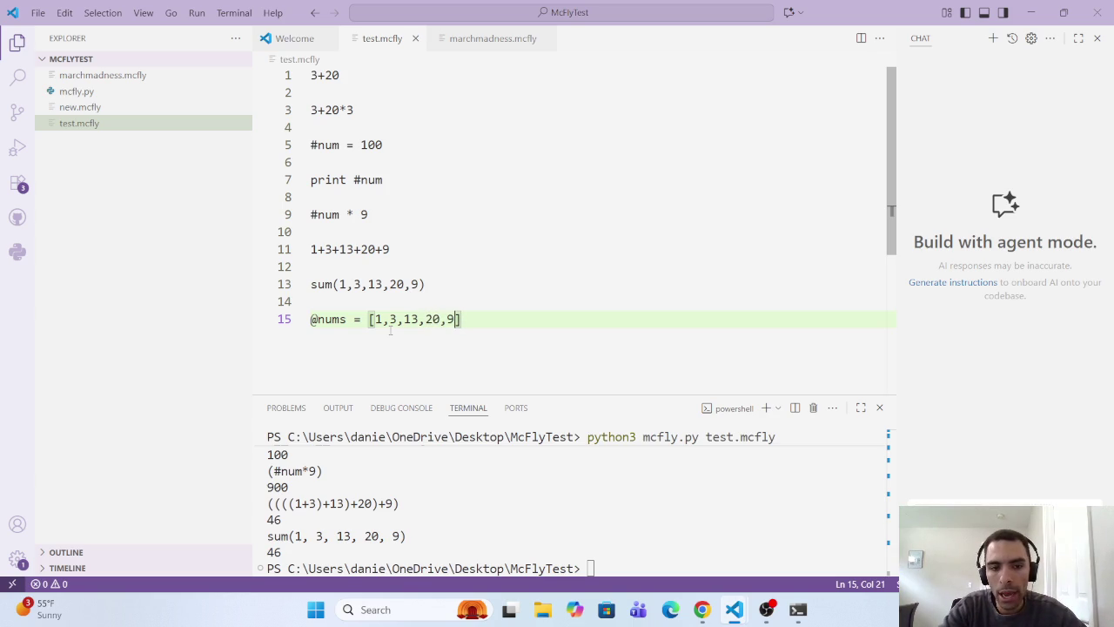
{"action": "key", "text": "Return"}
{"action": "key", "text": "Return"}
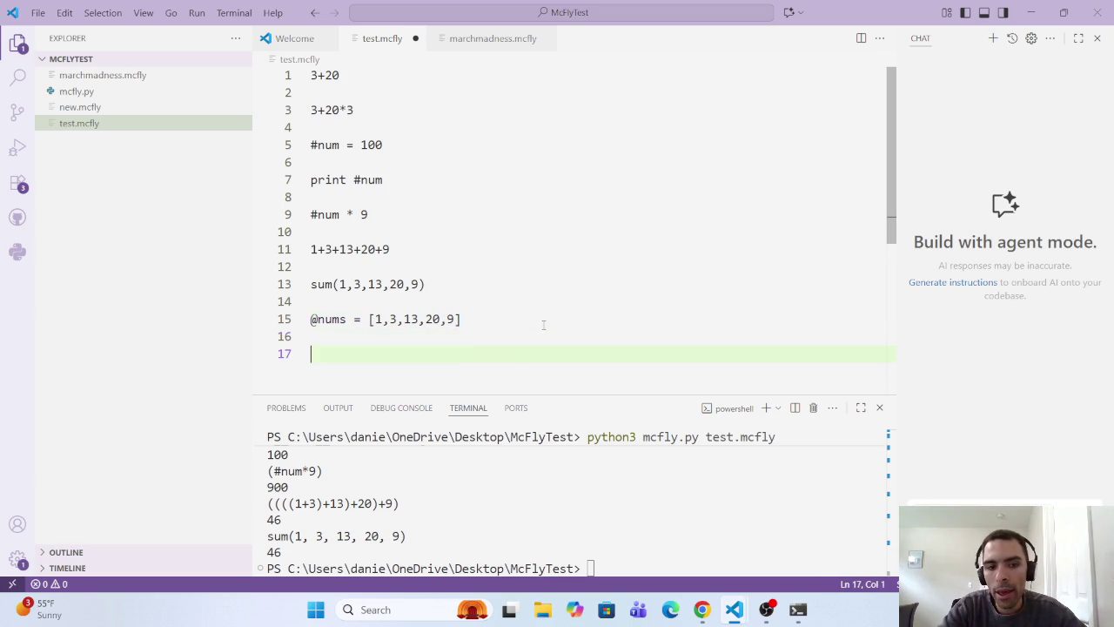
{"action": "type", "text": "sum"}
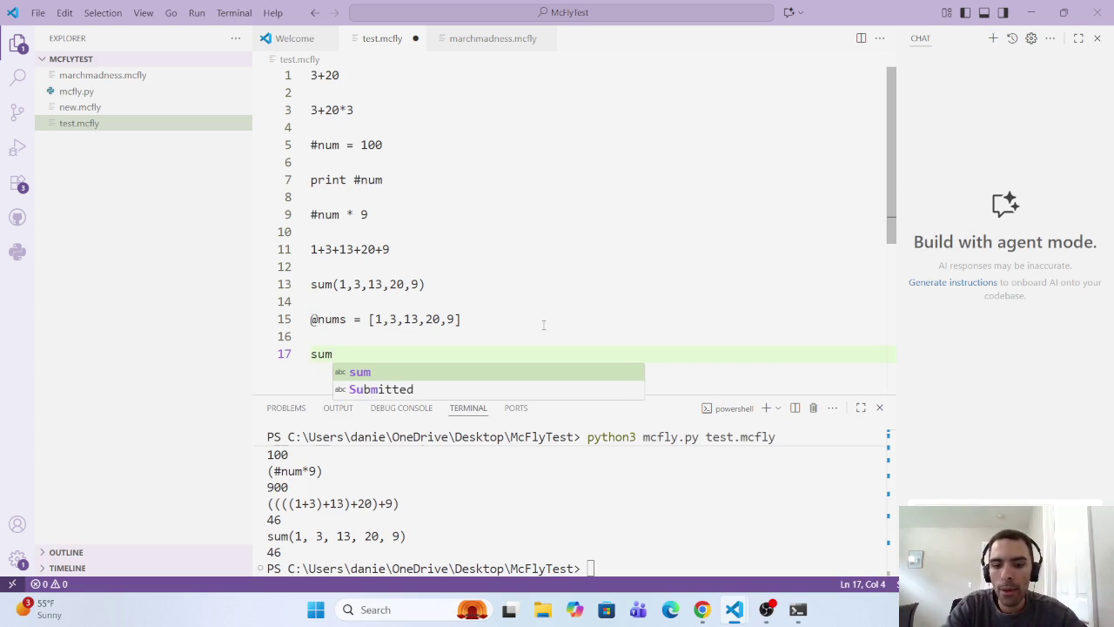
{"action": "type", "text": "("}
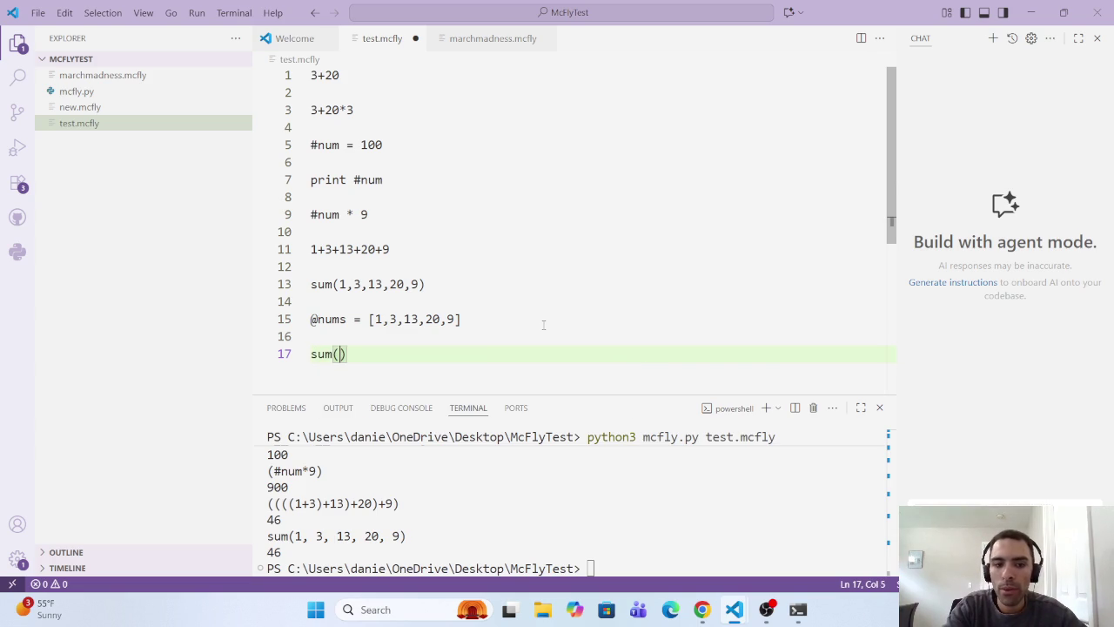
{"action": "type", "text": "@nums"}
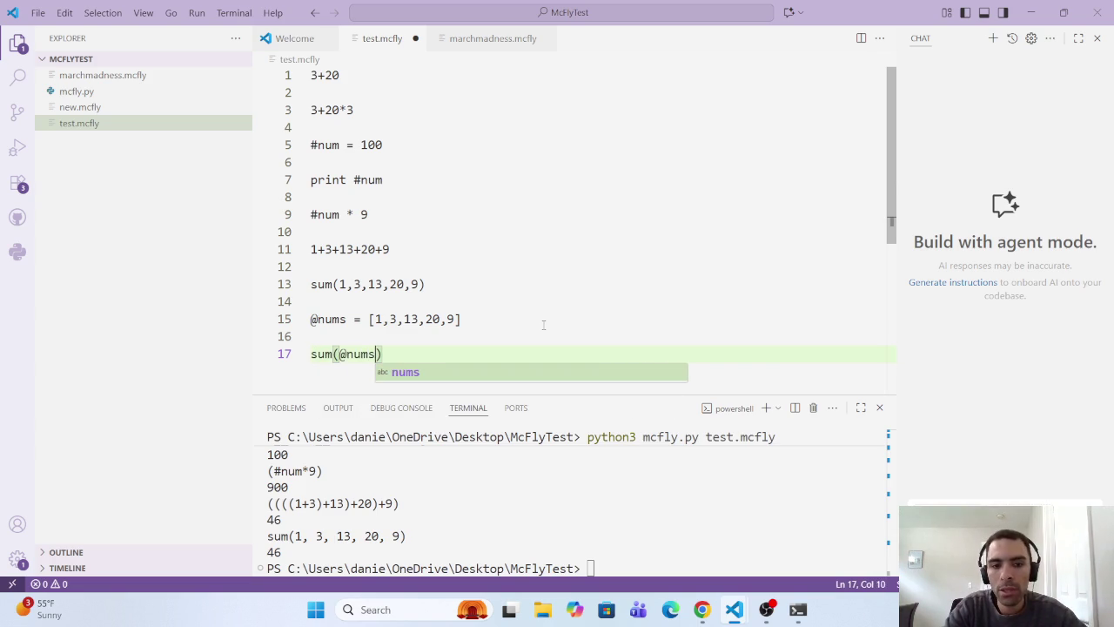
{"action": "key", "text": "ctrl+s"}
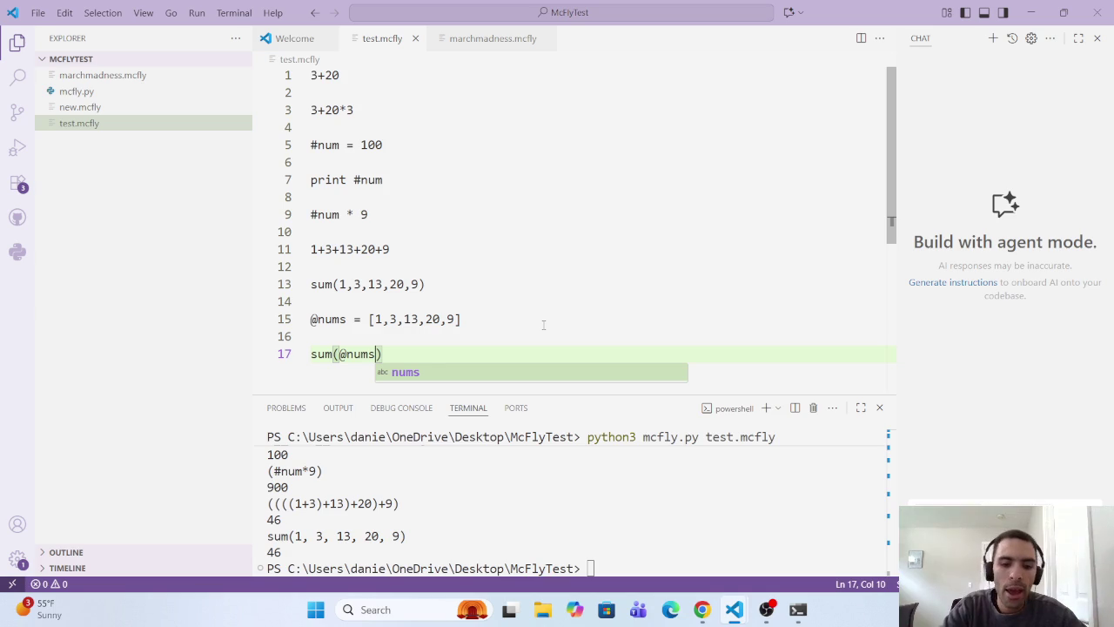
{"action": "left_click", "coordinate": [590, 568]}
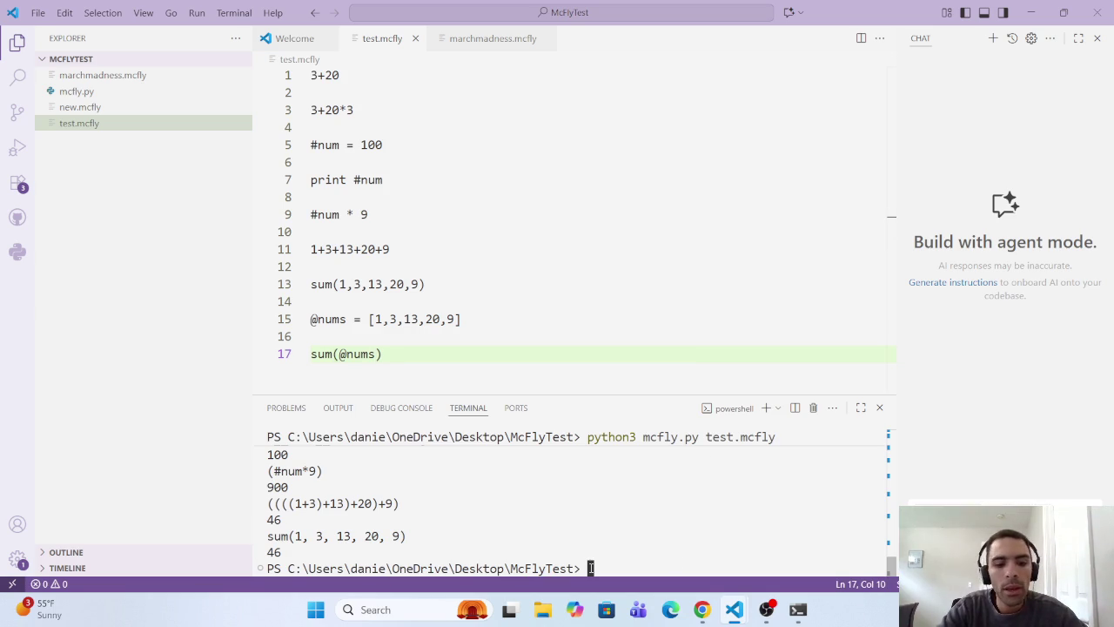
{"action": "key", "text": "Up"}
{"action": "key", "text": "Return"}
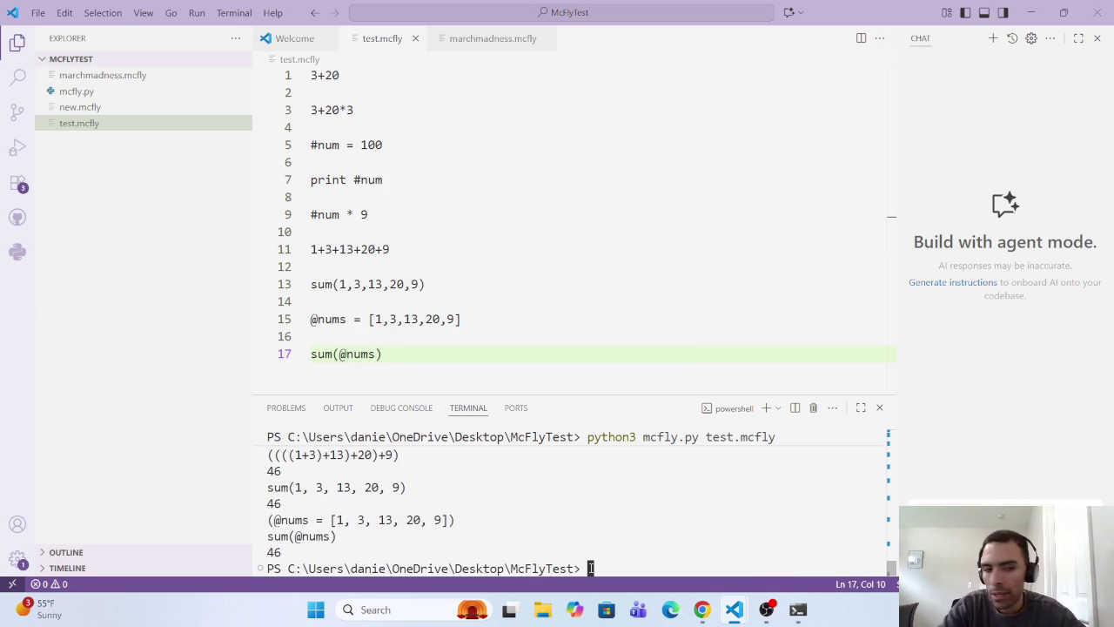
{"action": "left_click", "coordinate": [451, 346]}
{"action": "key", "text": "Return"}
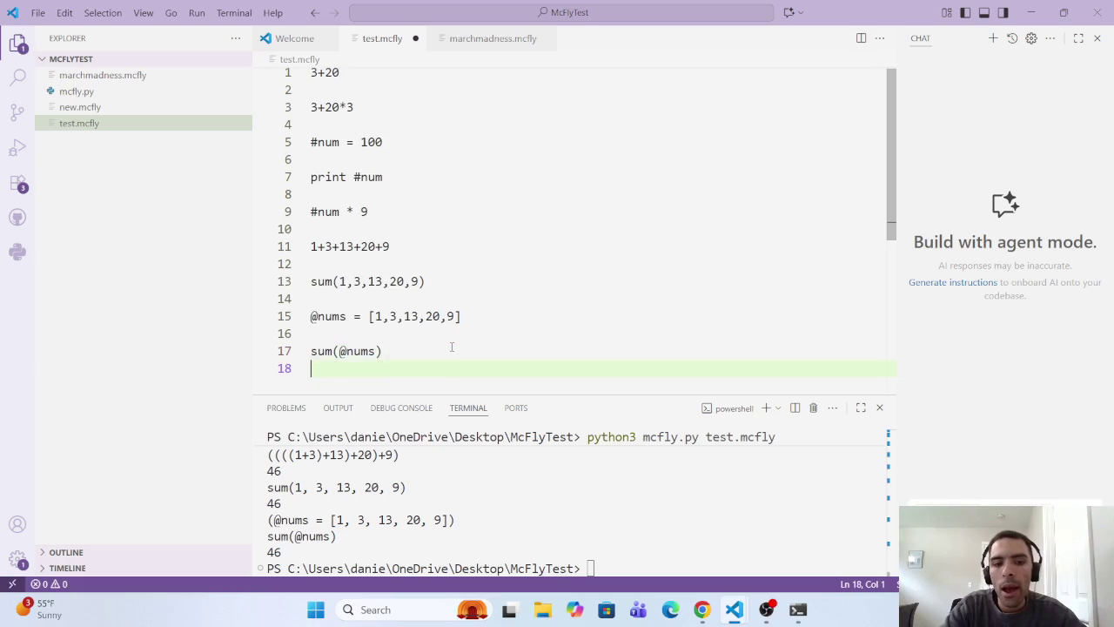
Step: Copy 1,3,13,20,9 from line 13 into the mean call on line 21
{"action": "key", "text": "Return"}
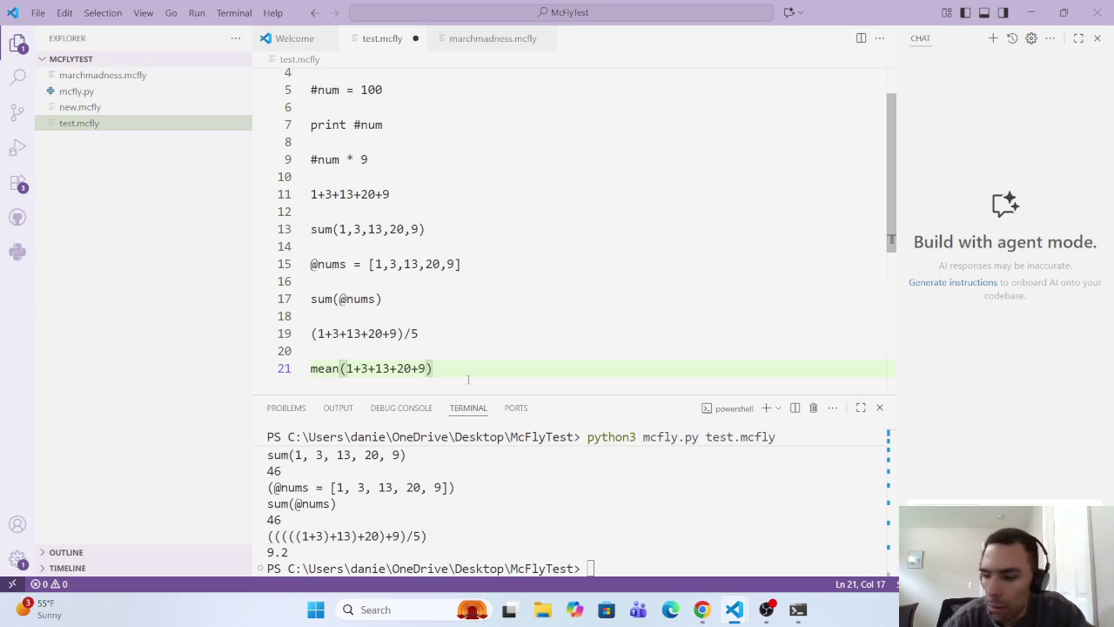
{"action": "type", "text": "mean(1+3+13+20+9)"}
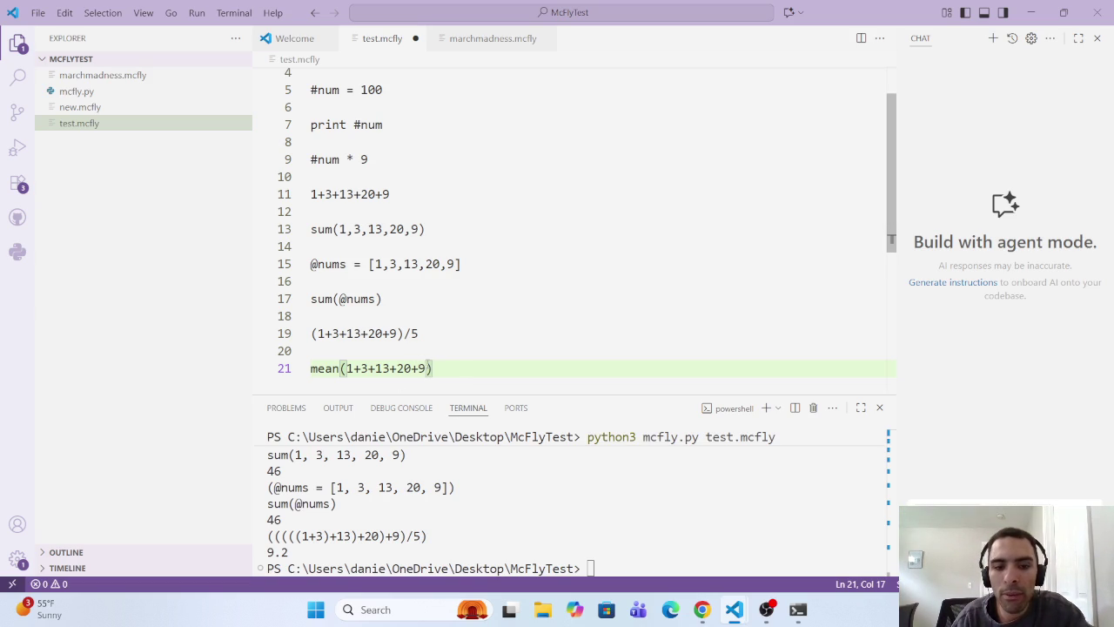
{"action": "left_click_drag", "start_coordinate": [419, 229], "coordinate": [339, 229]}
{"action": "key", "text": "ctrl+c"}
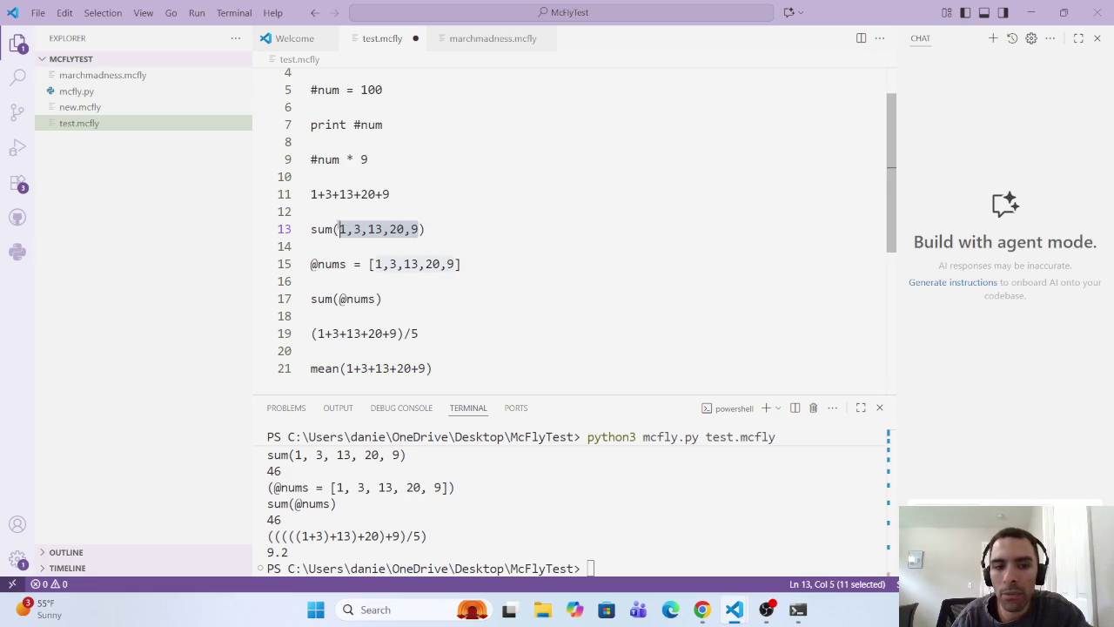
{"action": "left_click_drag", "start_coordinate": [426, 368], "coordinate": [345, 368]}
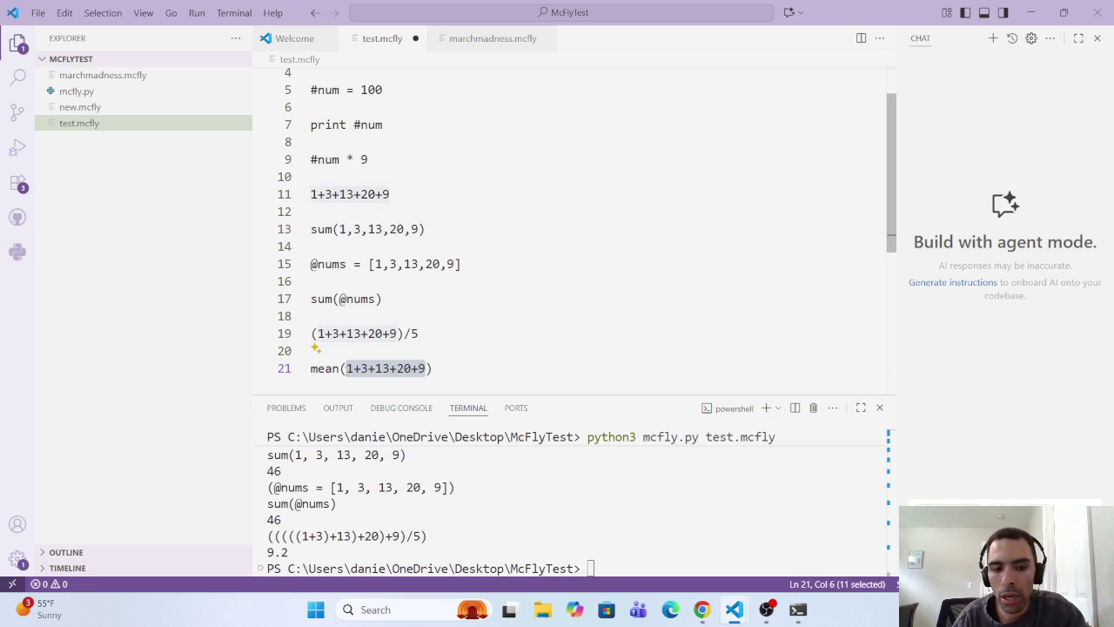
{"action": "key", "text": "ctrl+v"}
{"action": "left_click", "coordinate": [452, 366]}
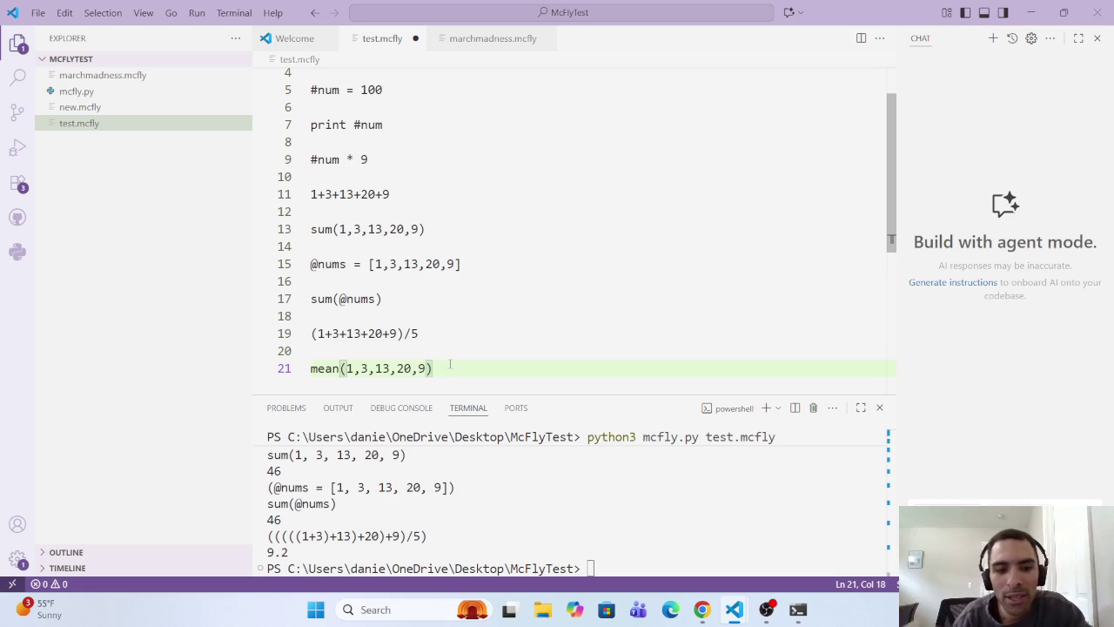
{"action": "left_click", "coordinate": [428, 335]}
{"action": "left_click", "coordinate": [430, 353]}
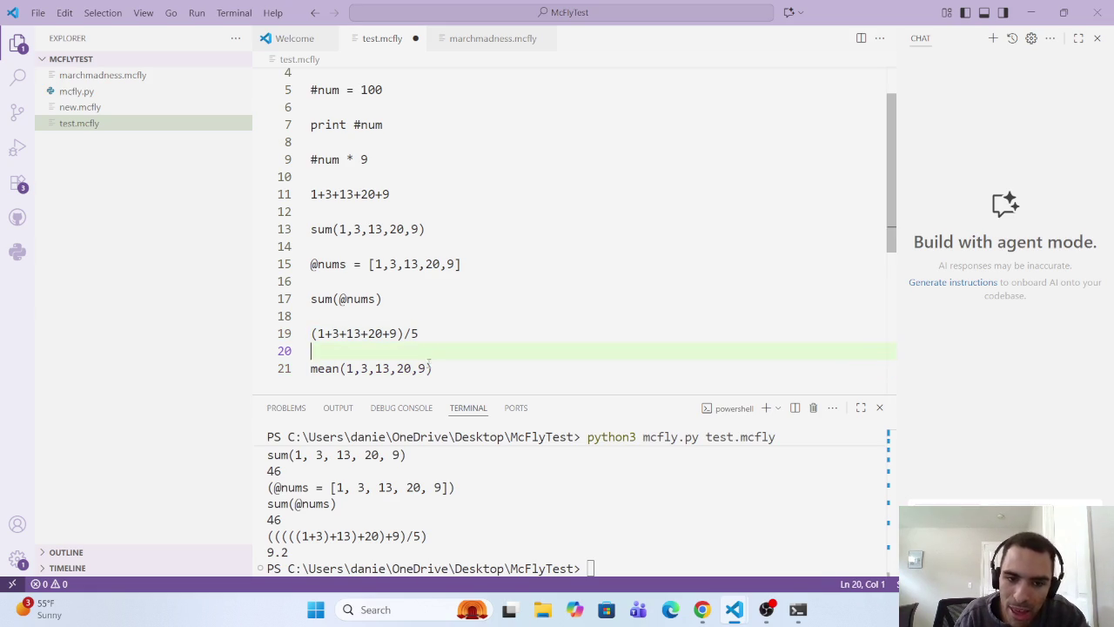
{"action": "left_click", "coordinate": [425, 369]}
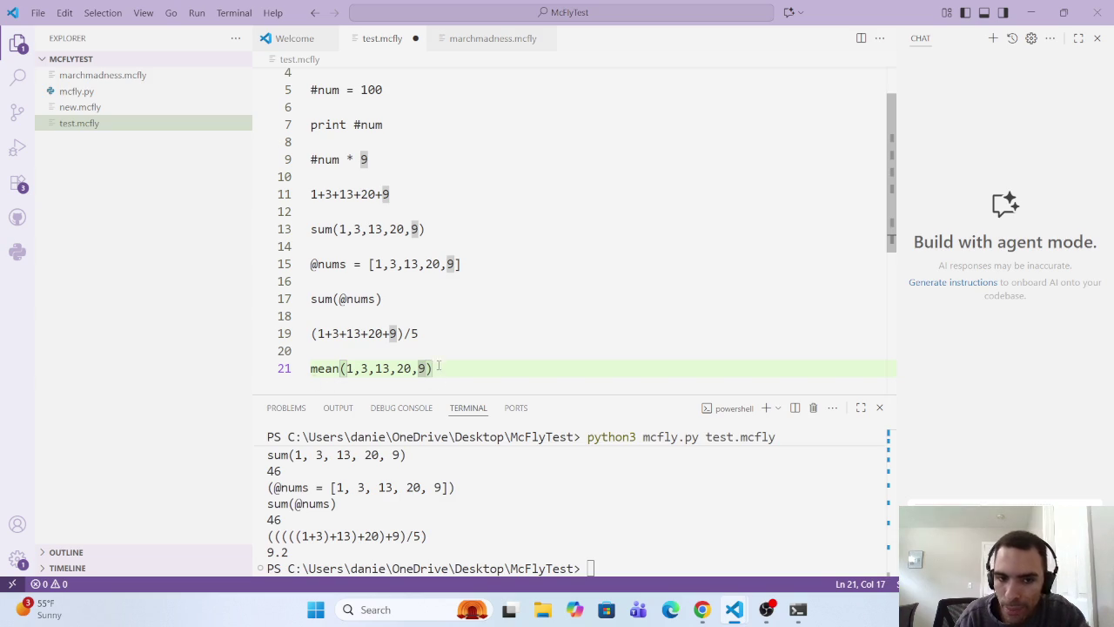
Step: Rerun test.mcfly in the terminal, which prints 9.2 for the average
{"action": "left_click", "coordinate": [594, 552]}
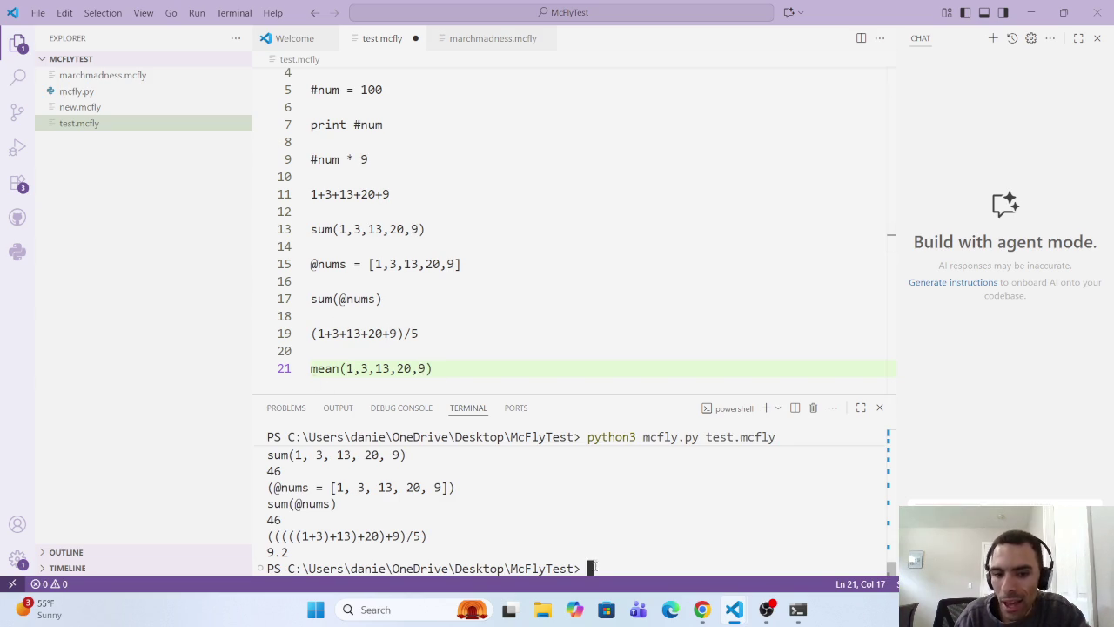
{"action": "key", "text": "Up"}
{"action": "key", "text": "Return"}
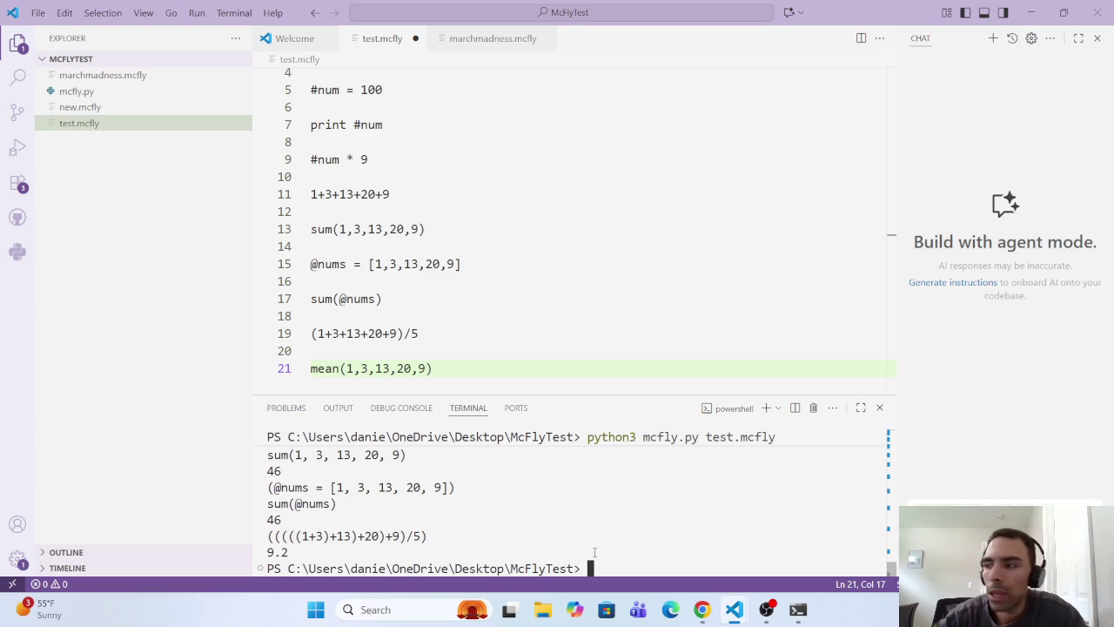
{"action": "left_click", "coordinate": [452, 366]}
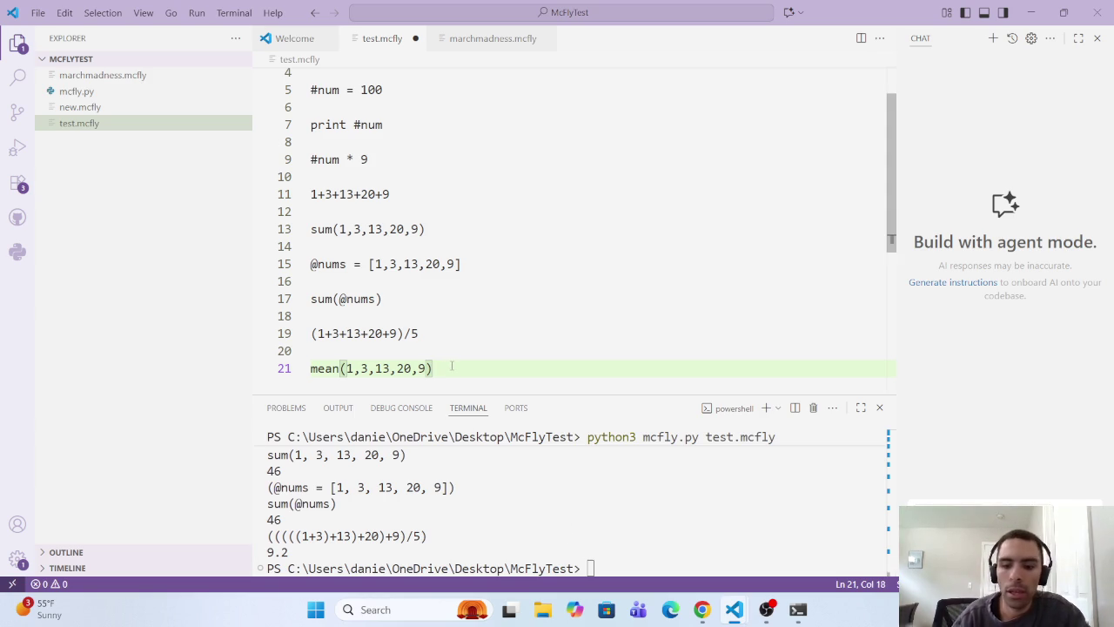
{"action": "key", "text": "Return"}
{"action": "key", "text": "Return"}
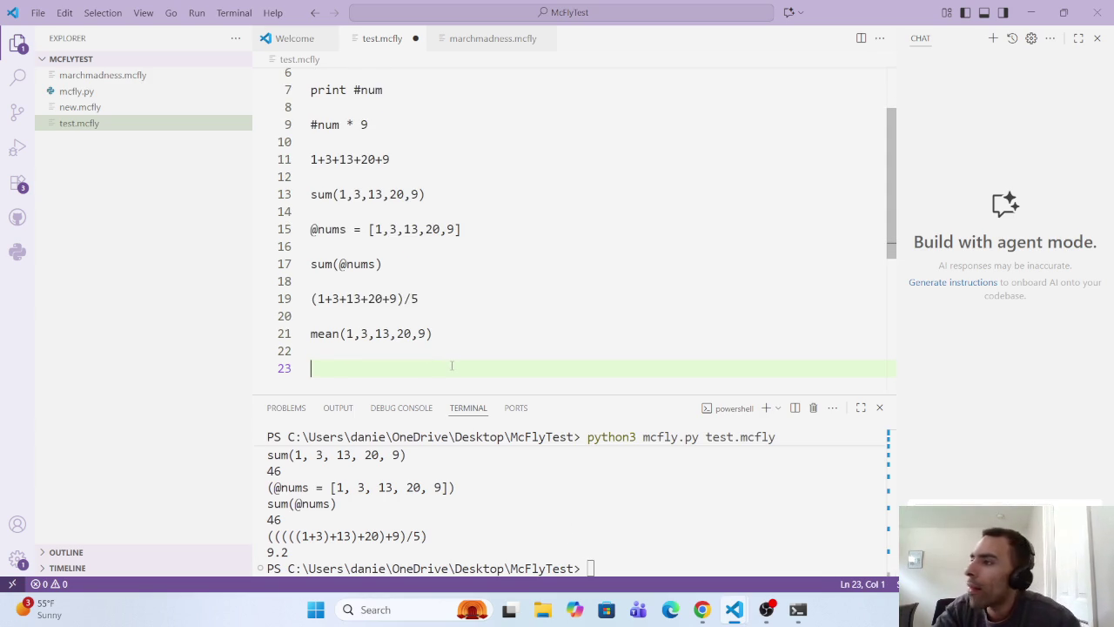
{"action": "type", "text": "mean"}
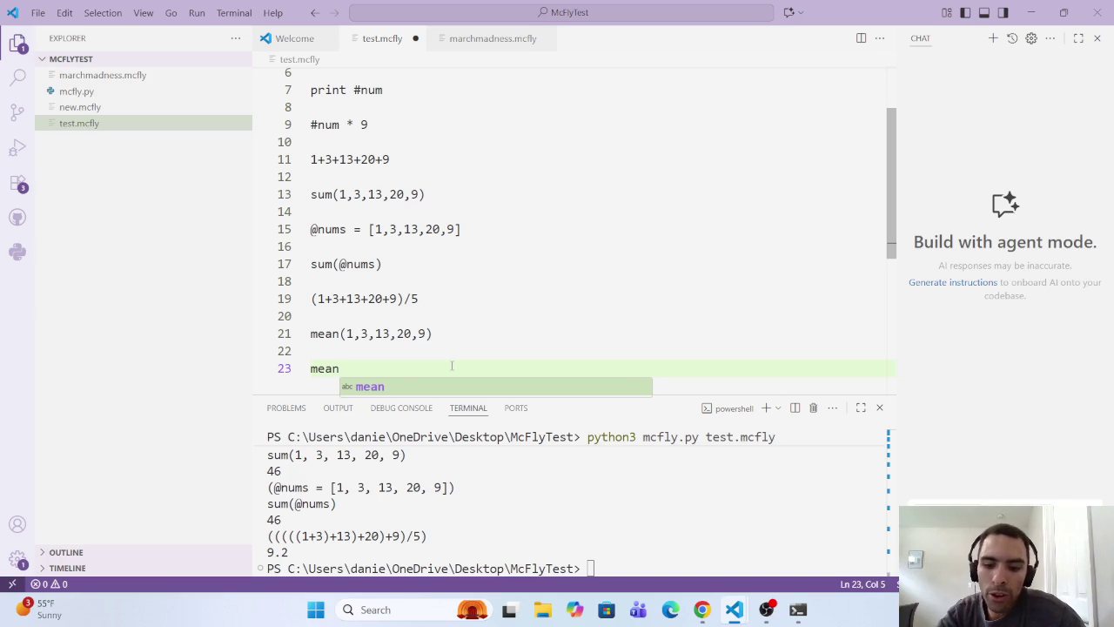
{"action": "type", "text": "(@"}
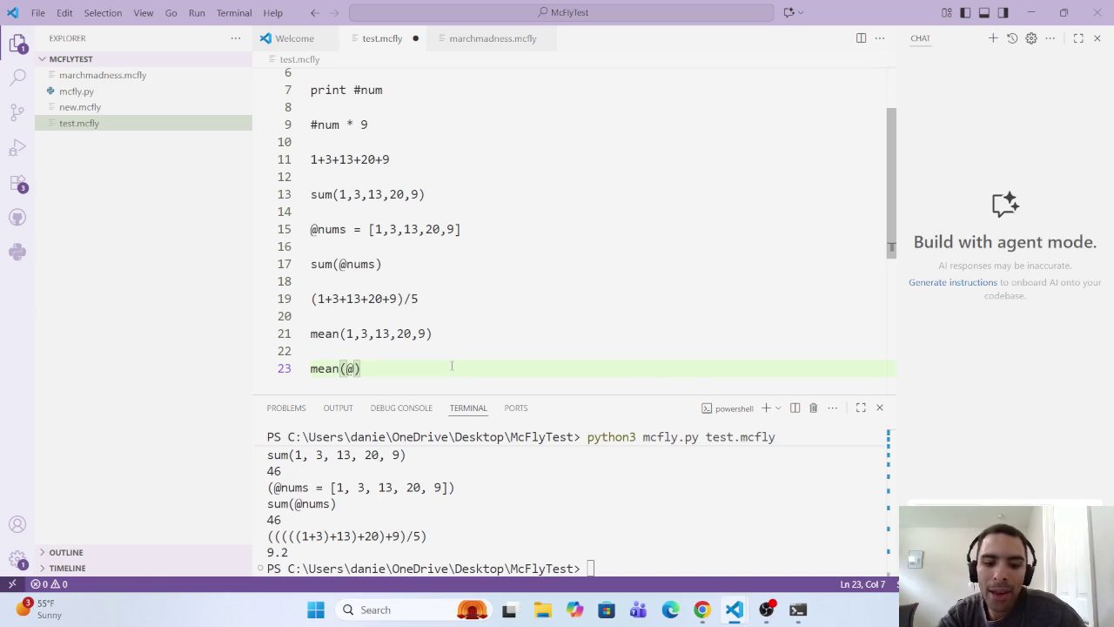
{"action": "type", "text": "nums"}
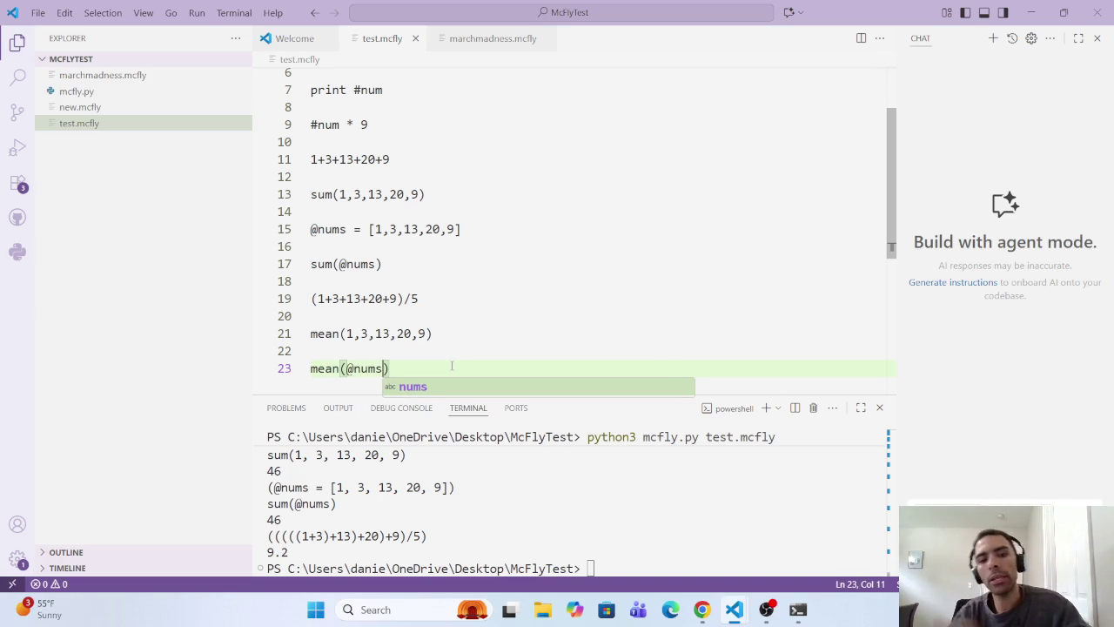
{"action": "left_click", "coordinate": [592, 569]}
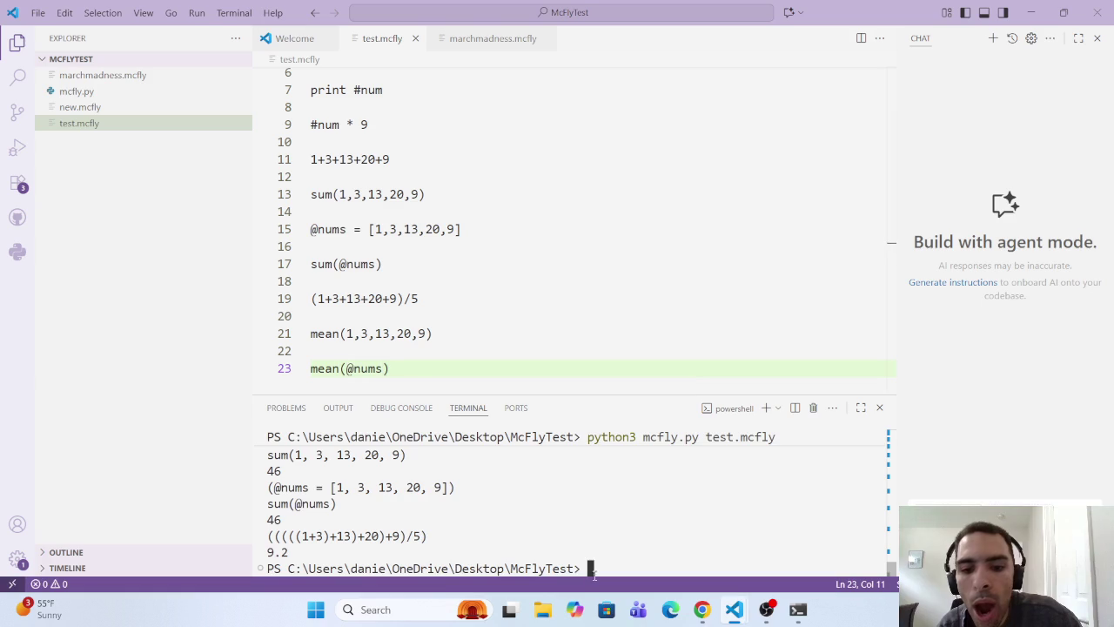
{"action": "key", "text": "Up"}
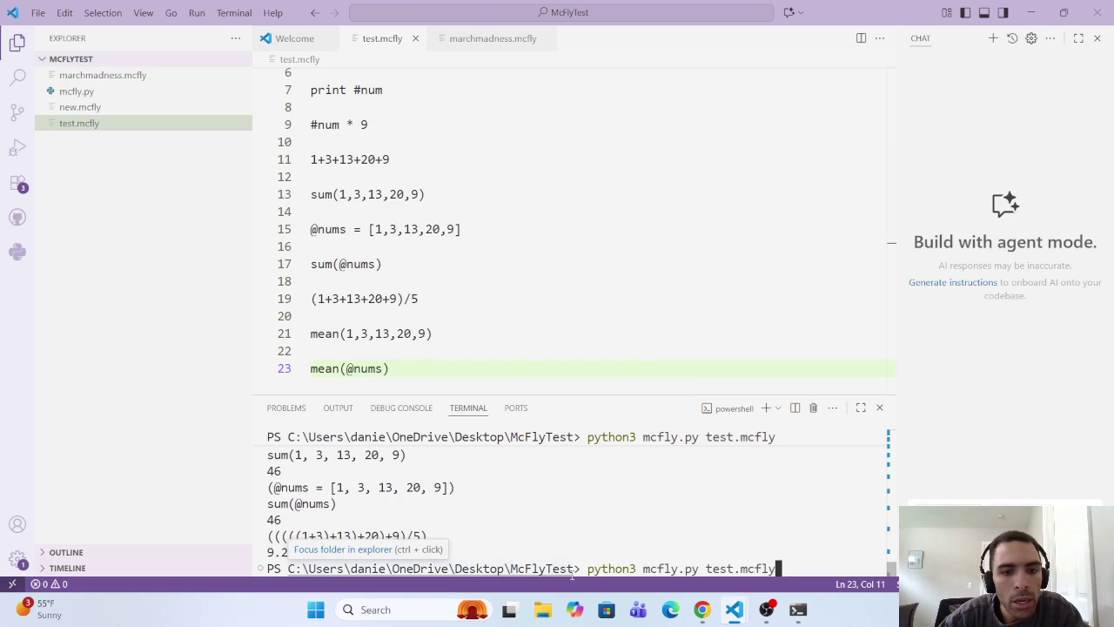
{"action": "key", "text": "BackSpace"}
{"action": "key", "text": "BackSpace"}
{"action": "key", "text": "BackSpace"}
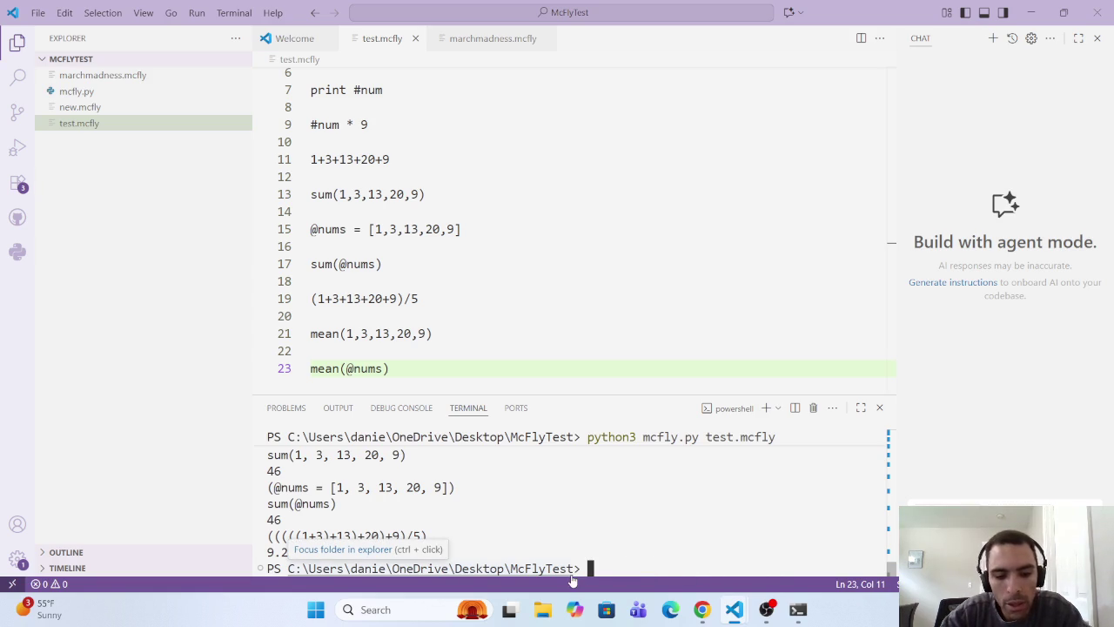
{"action": "key", "text": "ctrl+v"}
{"action": "key", "text": "BackSpace"}
{"action": "key", "text": "BackSpace"}
{"action": "key", "text": "BackSpace"}
{"action": "key", "text": "BackSpace"}
{"action": "key", "text": "BackSpace"}
{"action": "key", "text": "BackSpace"}
{"action": "key", "text": "Up"}
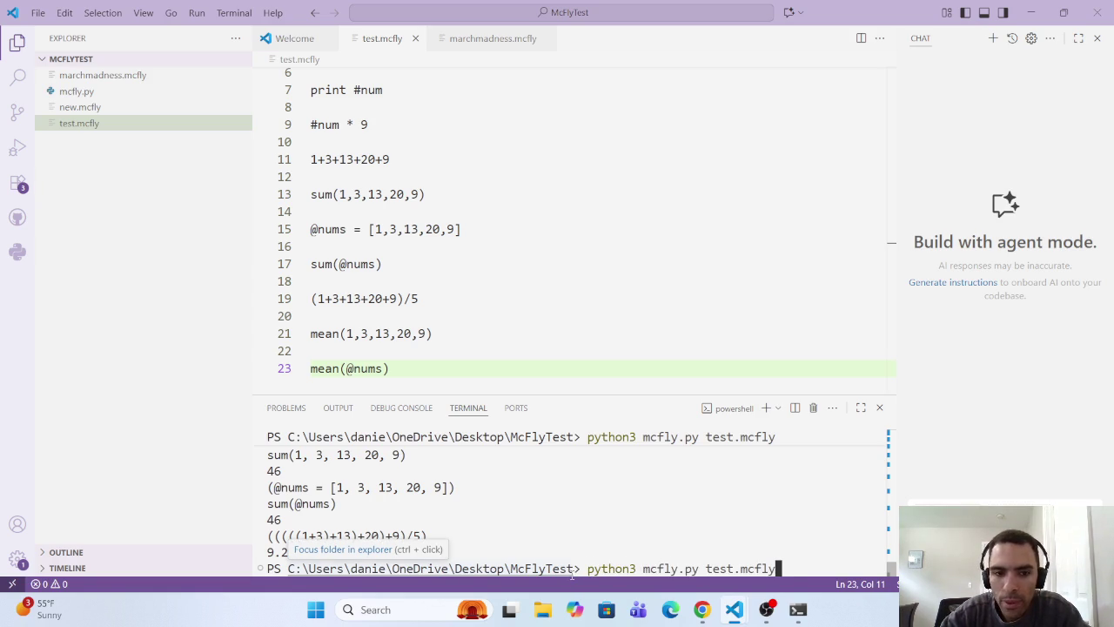
{"action": "key", "text": "Return"}
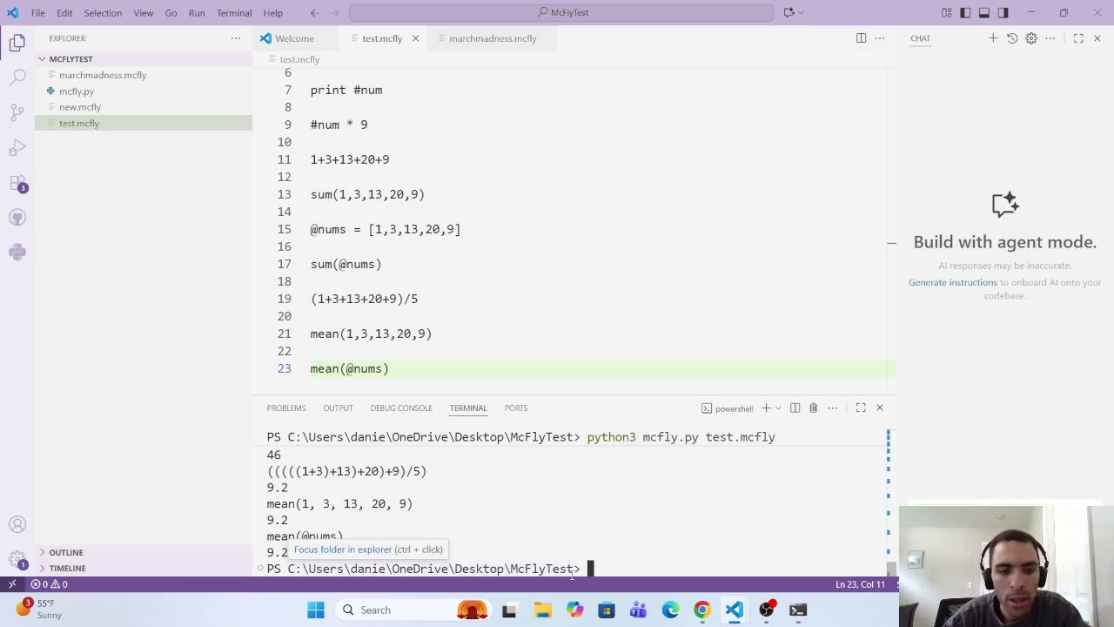
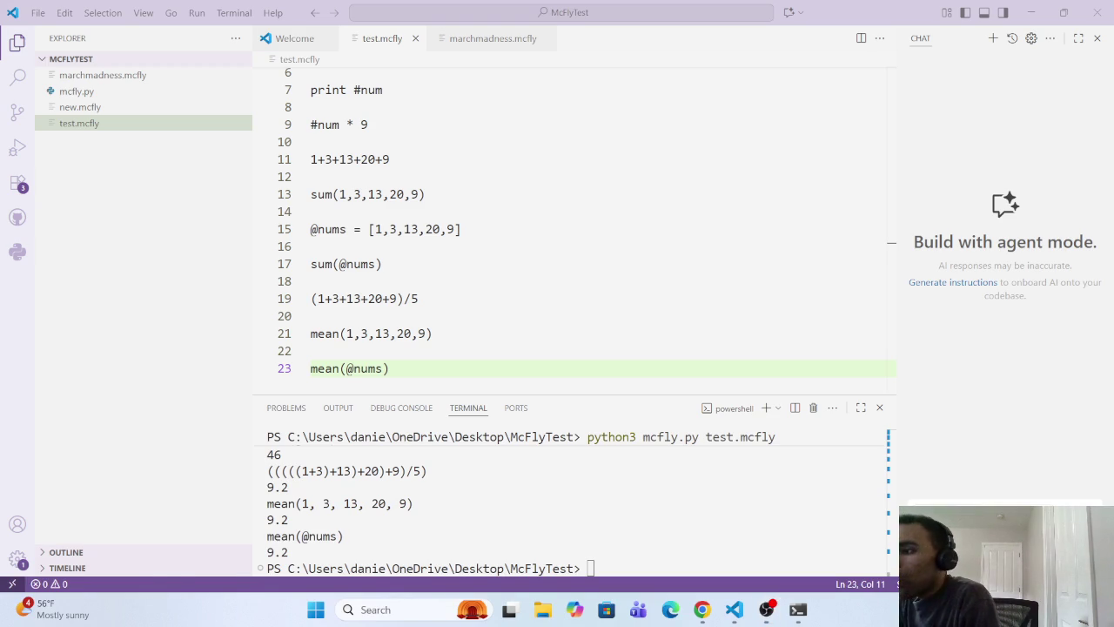
Step: Show the desktop and restore the windows, then bring up the Chrome window previews
{"action": "key", "text": "super+d"}
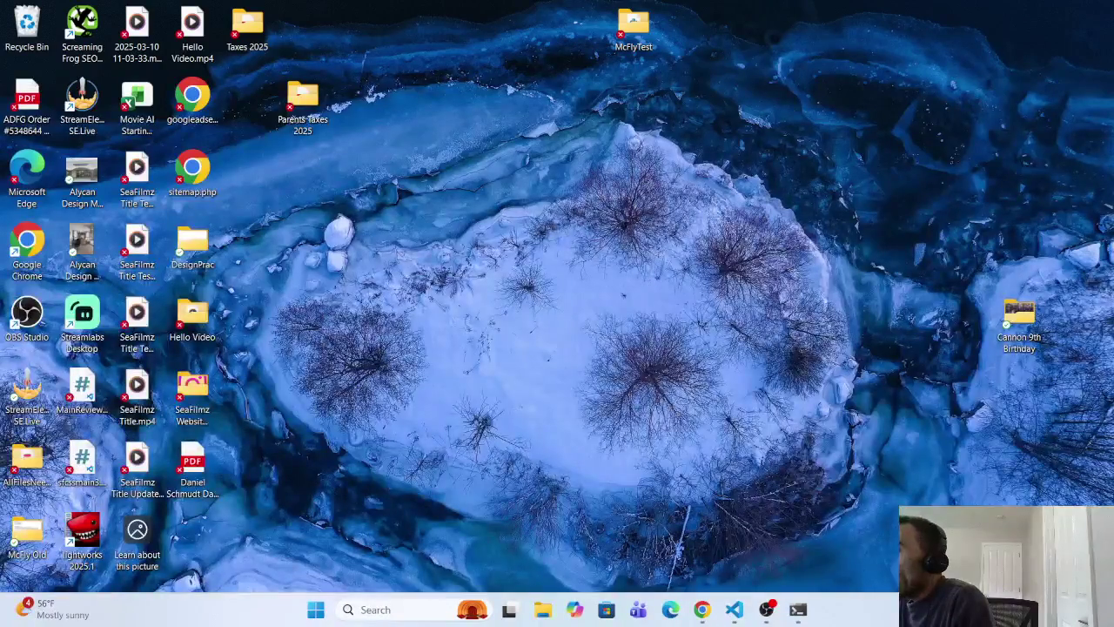
{"action": "key", "text": "super+d"}
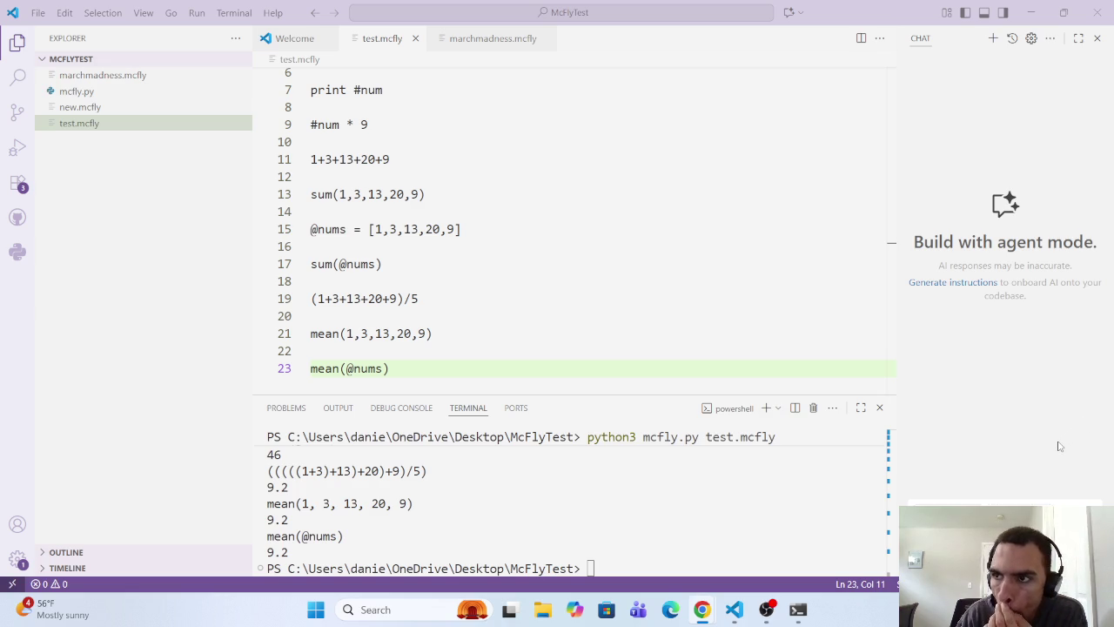
{"action": "mouse_move", "coordinate": [700, 614]}
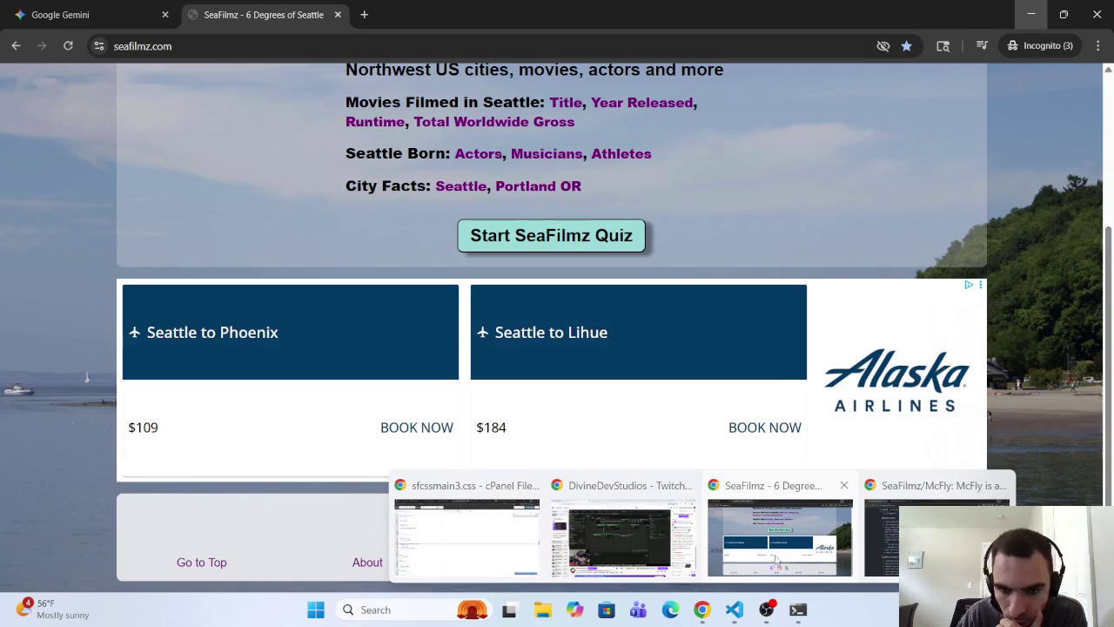
Step: View the SeaFilmz About page, then close the SeaFilmz tab and minimize Chrome
{"action": "left_click", "coordinate": [778, 562]}
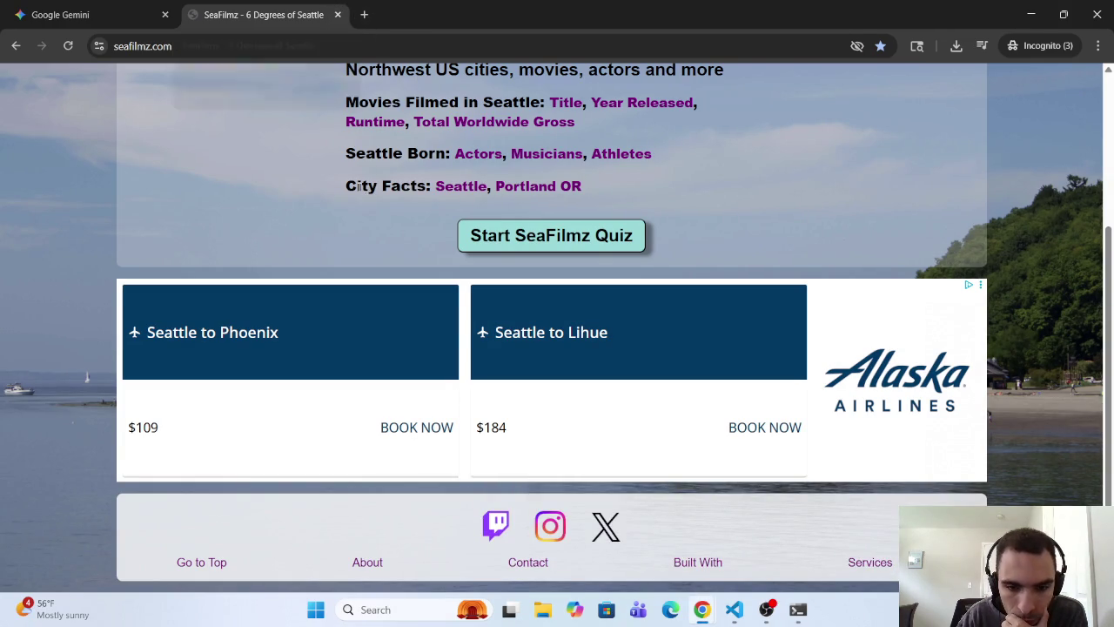
{"action": "left_click", "coordinate": [372, 563]}
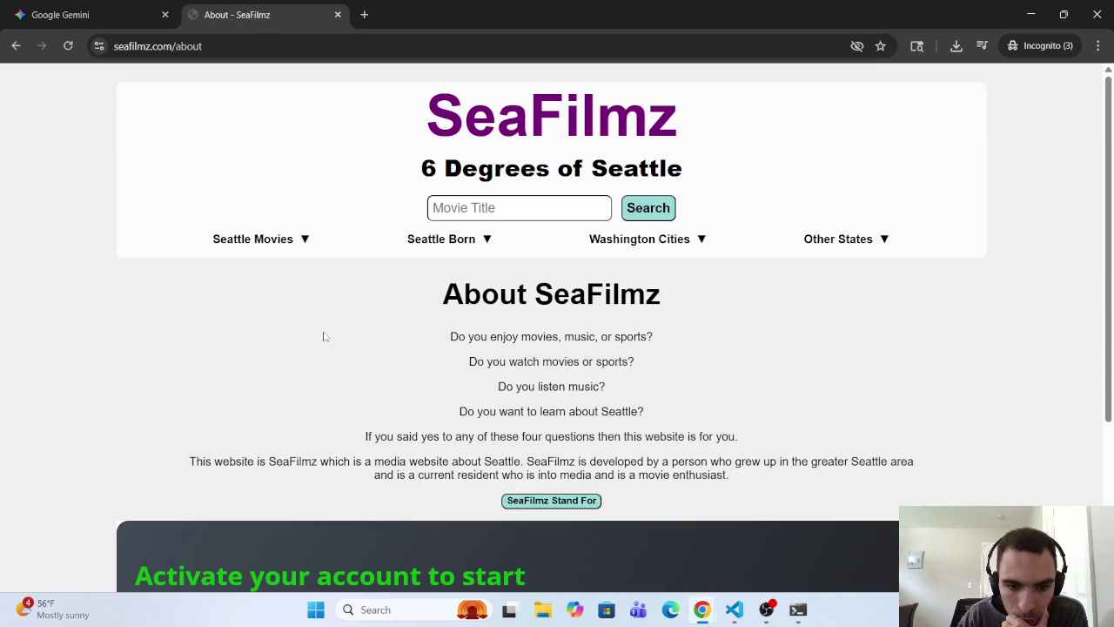
{"action": "left_click", "coordinate": [337, 15]}
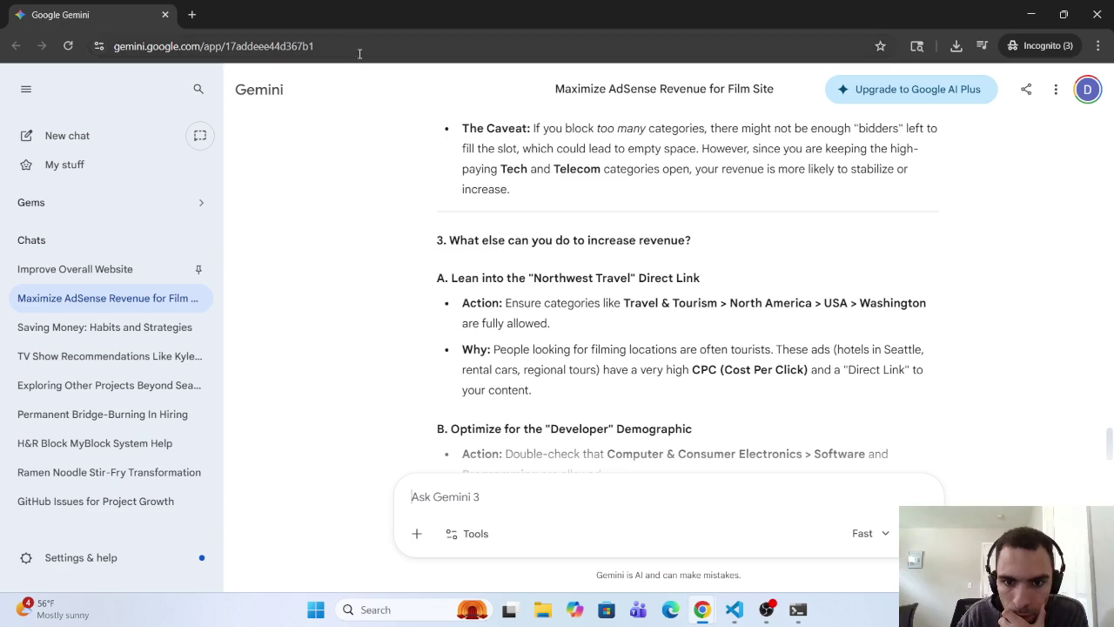
{"action": "left_click", "coordinate": [1029, 6]}
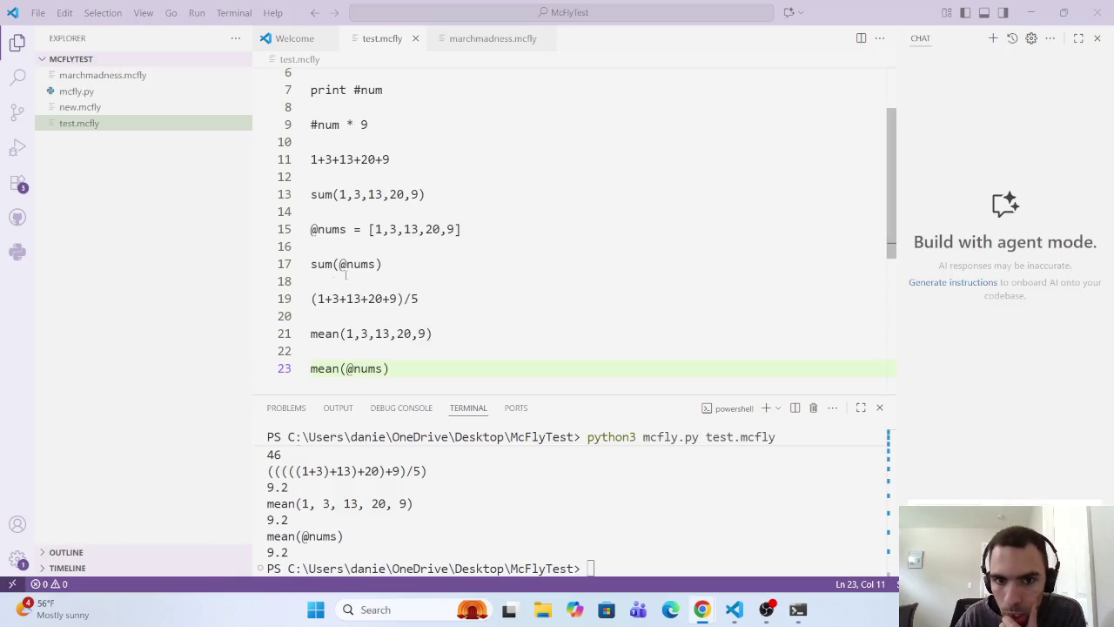
Step: With the editor focused at line 23, adjust the system volume to 30
{"action": "scroll", "coordinate": [336, 335], "scroll_direction": "down", "scroll_amount": 3}
{"action": "left_click", "coordinate": [423, 266]}
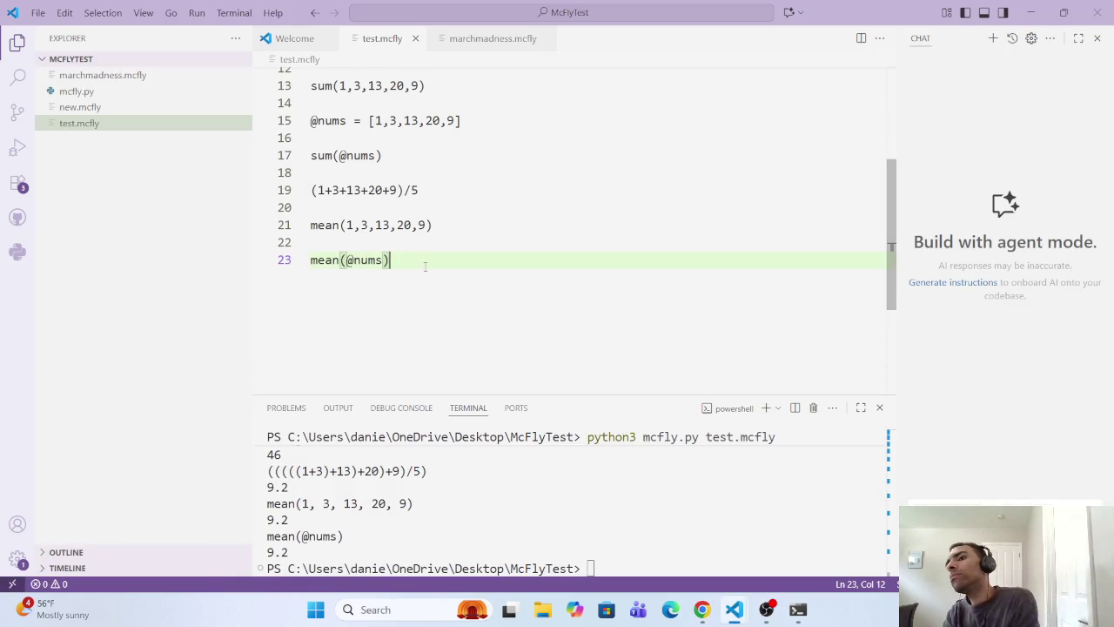
{"action": "key", "text": "XF86AudioLowerVolume"}
{"action": "key", "text": "XF86AudioLowerVolume"}
{"action": "key", "text": "XF86AudioLowerVolume"}
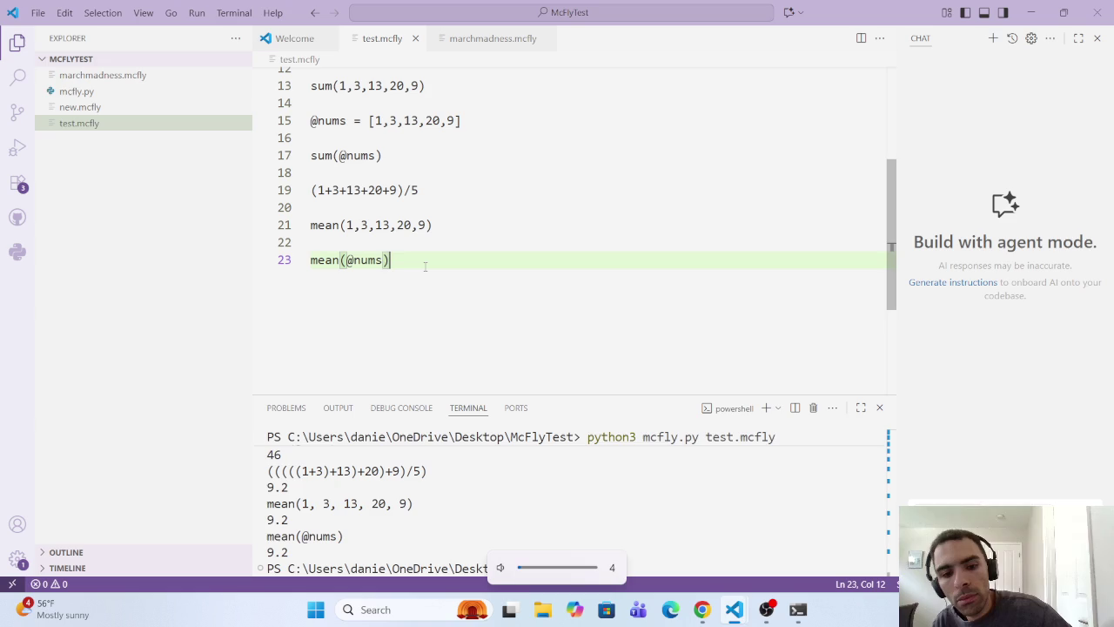
{"action": "key", "text": "XF86AudioRaiseVolume"}
{"action": "key", "text": "XF86AudioRaiseVolume"}
{"action": "key", "text": "XF86AudioRaiseVolume"}
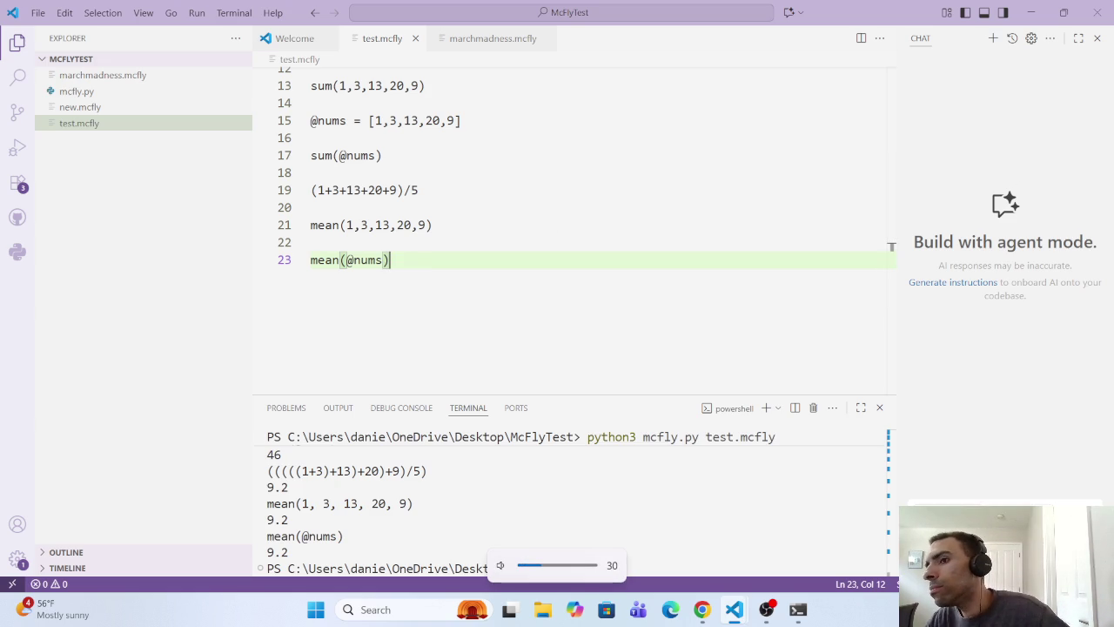
{"action": "key", "text": "XF86AudioRaiseVolume"}
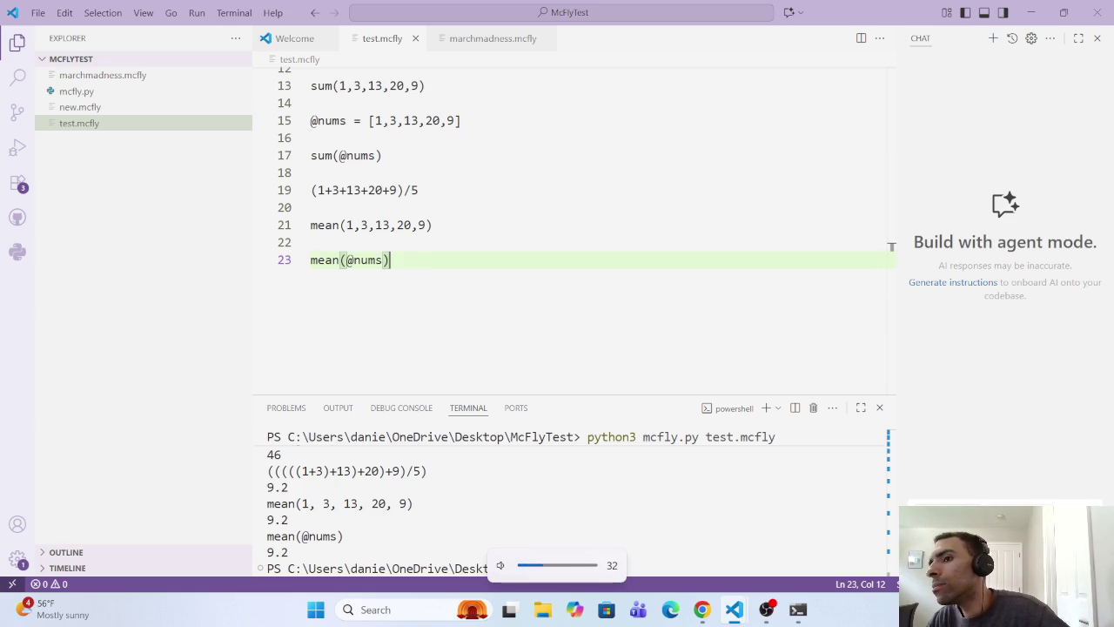
{"action": "key", "text": "XF86AudioLowerVolume"}
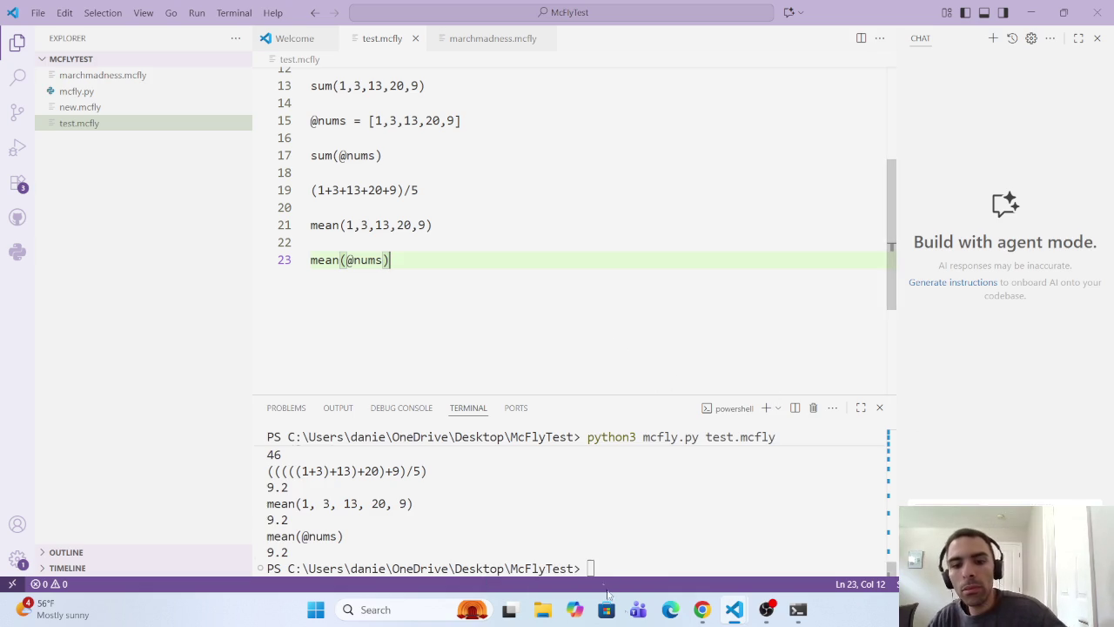
Step: Bring the Google Gemini 'Maximize AdSense Revenue for Film Site' chat to the front
{"action": "left_click", "coordinate": [701, 609]}
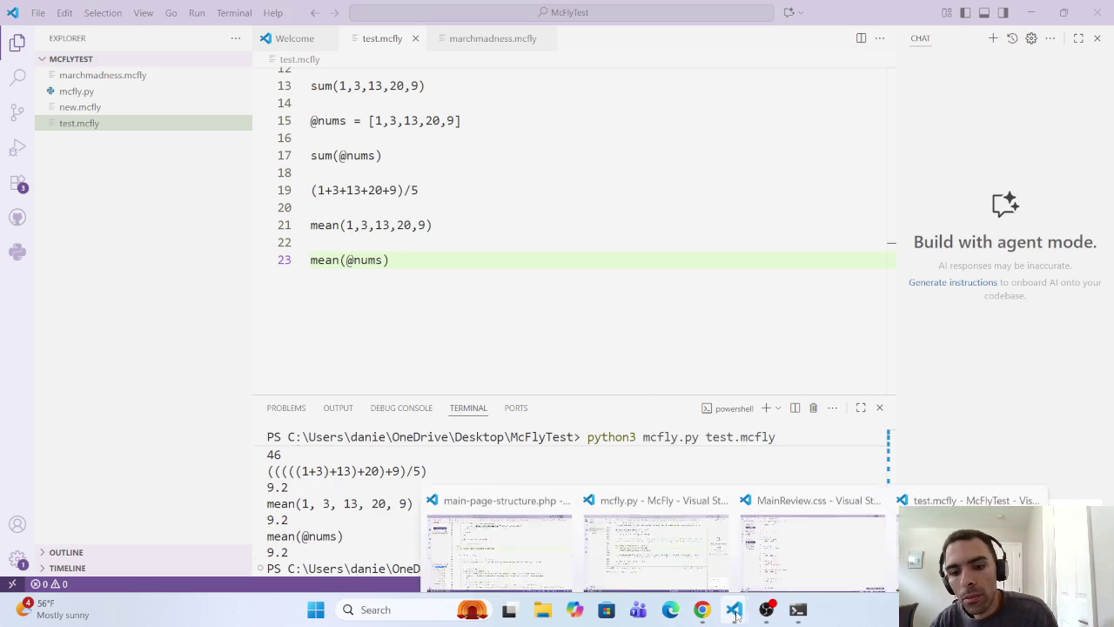
{"action": "mouse_move", "coordinate": [706, 611]}
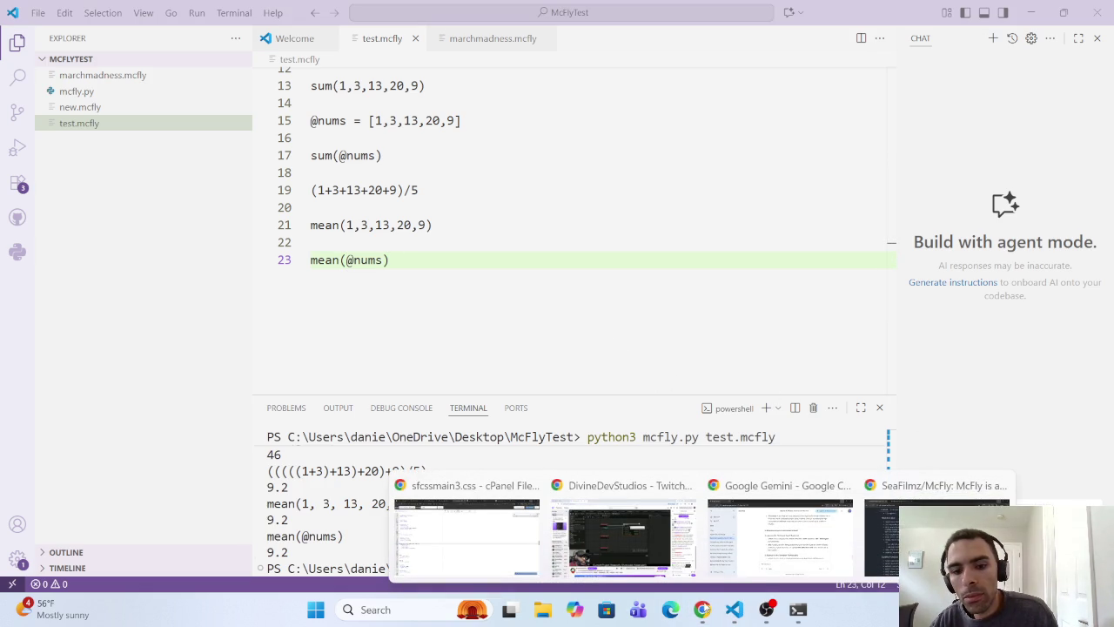
{"action": "left_click", "coordinate": [773, 548]}
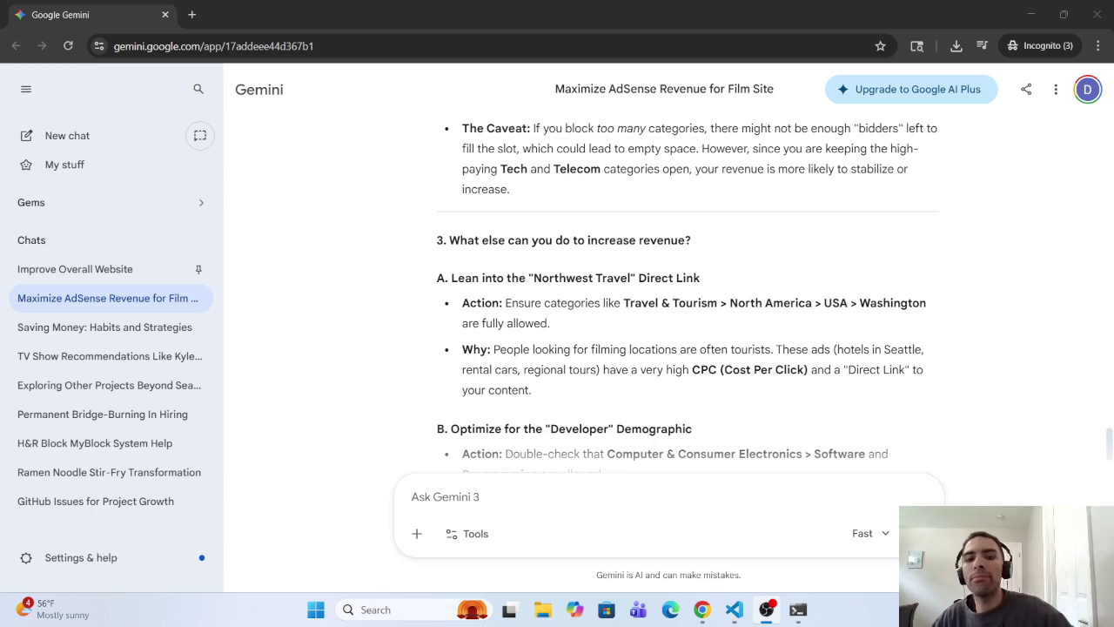
{"action": "left_click", "coordinate": [728, 486]}
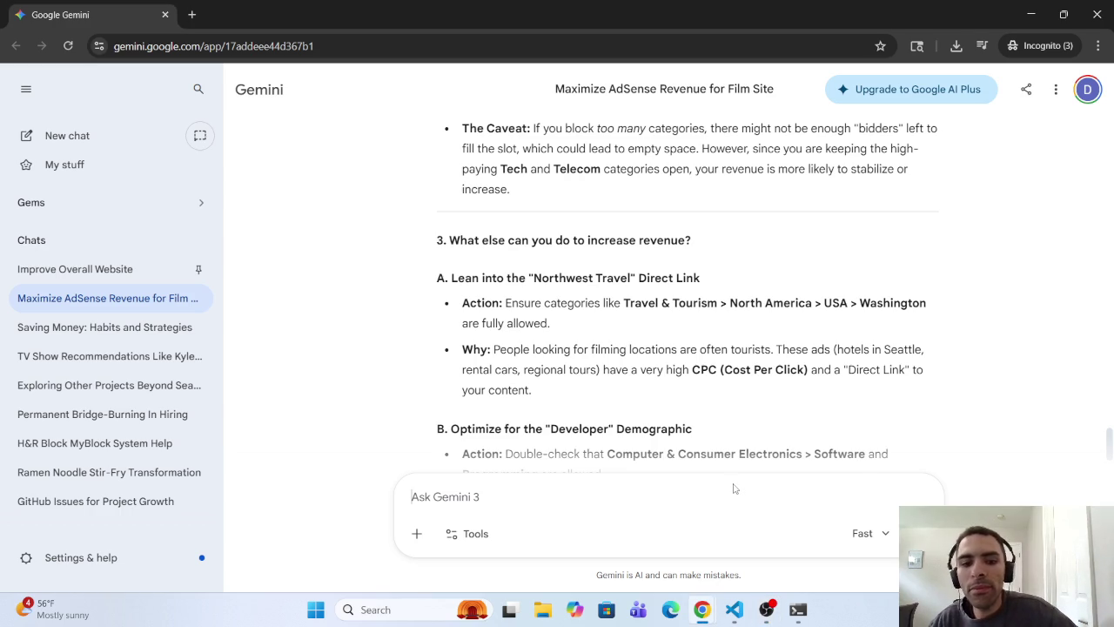
{"action": "type", "text": "Th"}
{"action": "key", "text": "BackSpace"}
{"action": "key", "text": "BackSpace"}
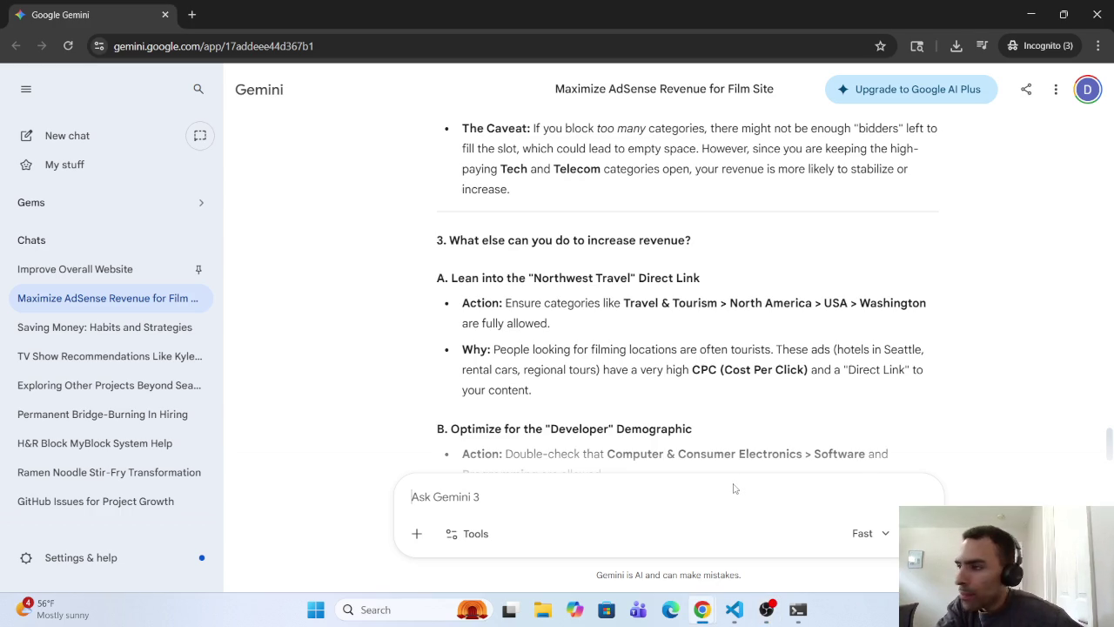
{"action": "type", "text": "The"}
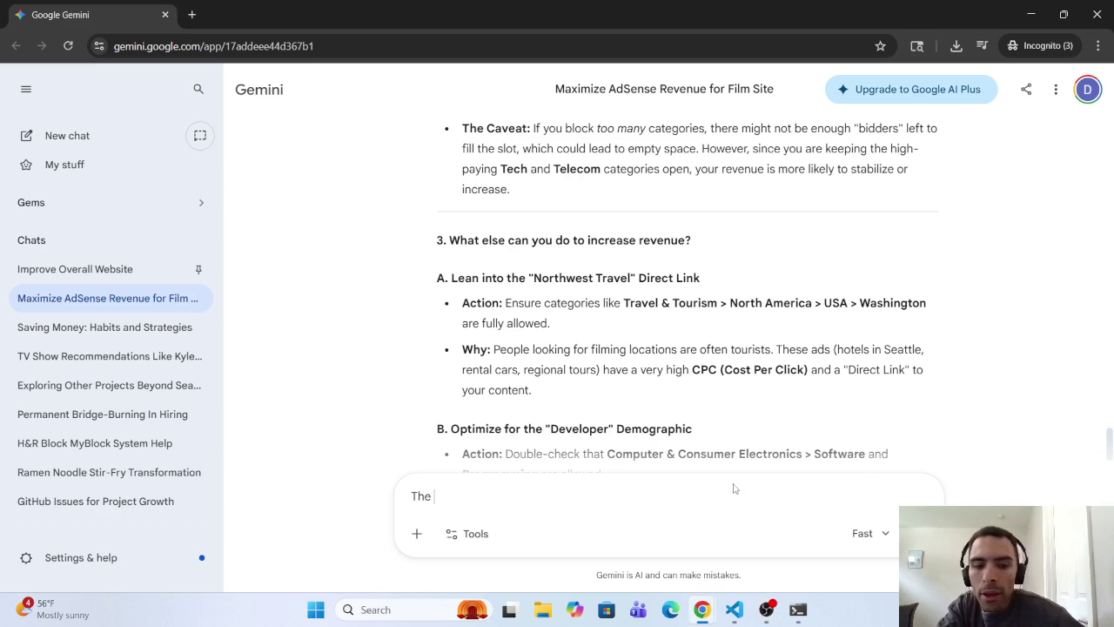
{"action": "key", "text": "BackSpace"}
{"action": "key", "text": "BackSpace"}
{"action": "key", "text": "BackSpace"}
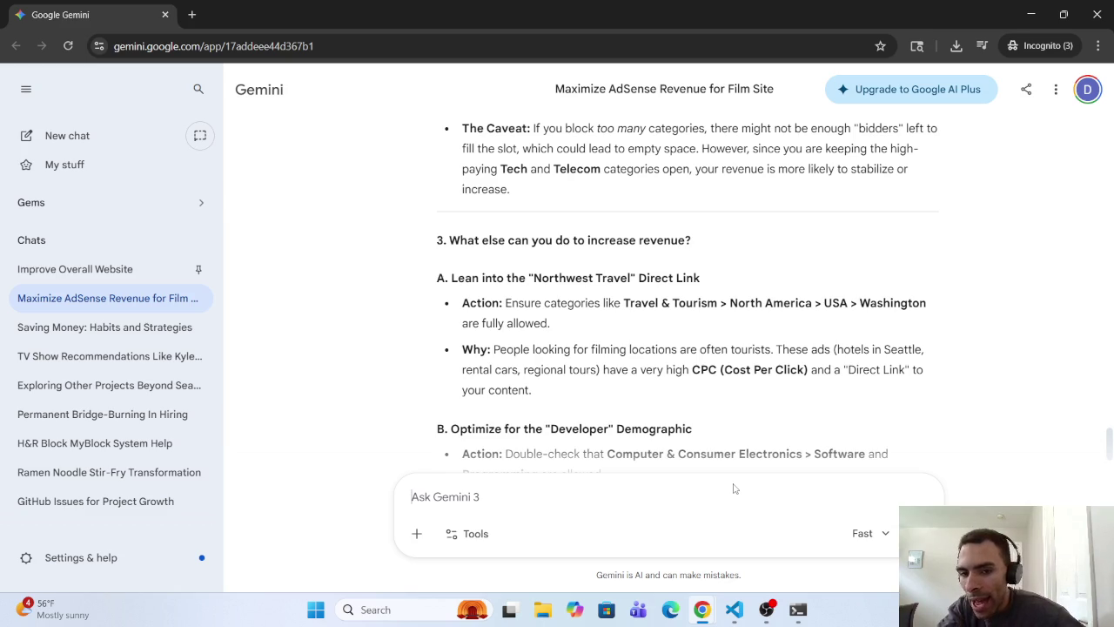
{"action": "scroll", "coordinate": [732, 366], "scroll_direction": "up", "scroll_amount": 3}
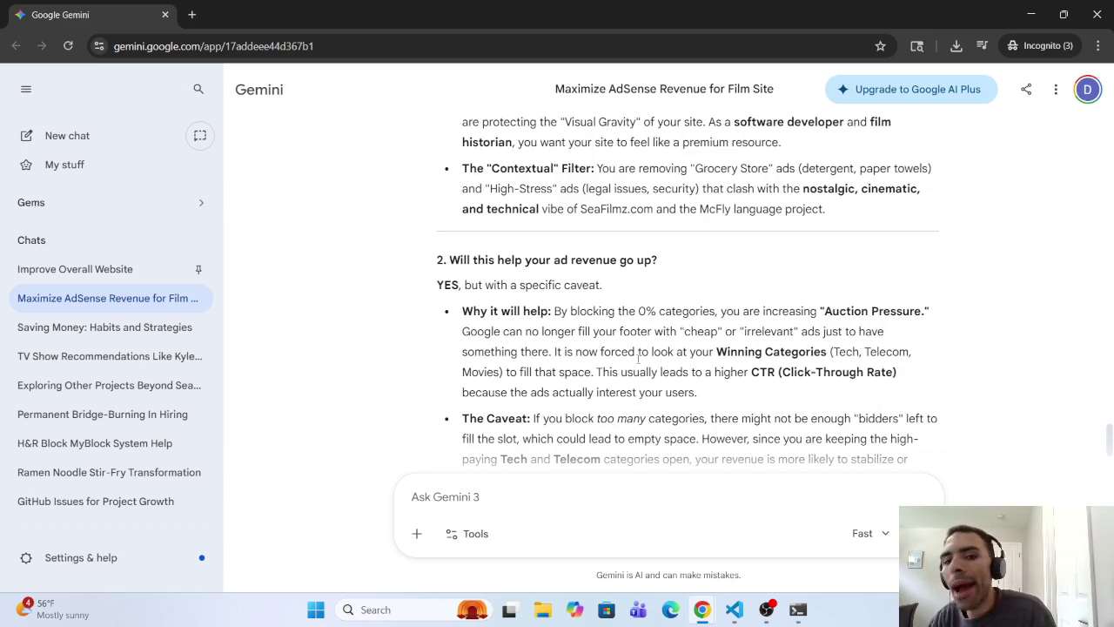
{"action": "scroll", "coordinate": [638, 358], "scroll_direction": "up", "scroll_amount": 3}
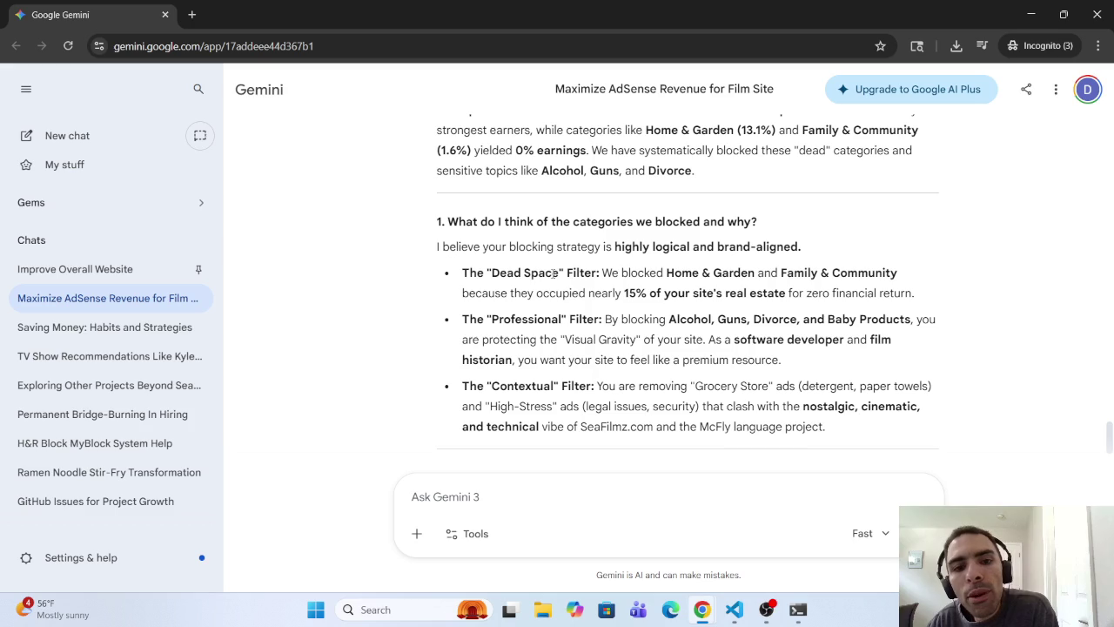
{"action": "scroll", "coordinate": [652, 255], "scroll_direction": "down", "scroll_amount": 3}
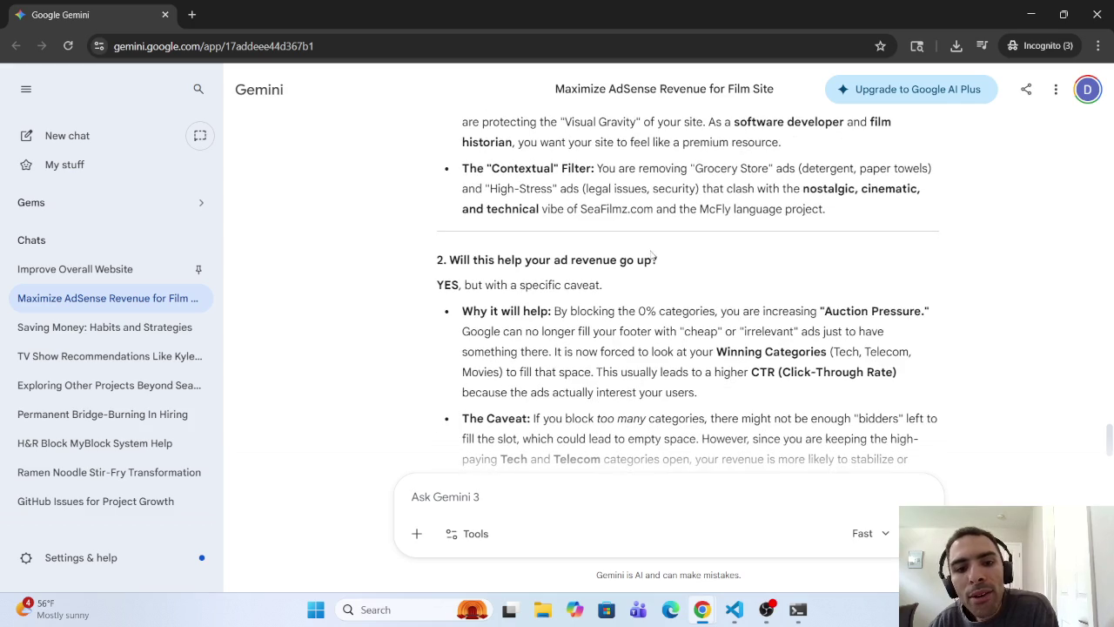
{"action": "scroll", "coordinate": [648, 255], "scroll_direction": "up", "scroll_amount": 2}
{"action": "scroll", "coordinate": [552, 252], "scroll_direction": "down", "scroll_amount": 2}
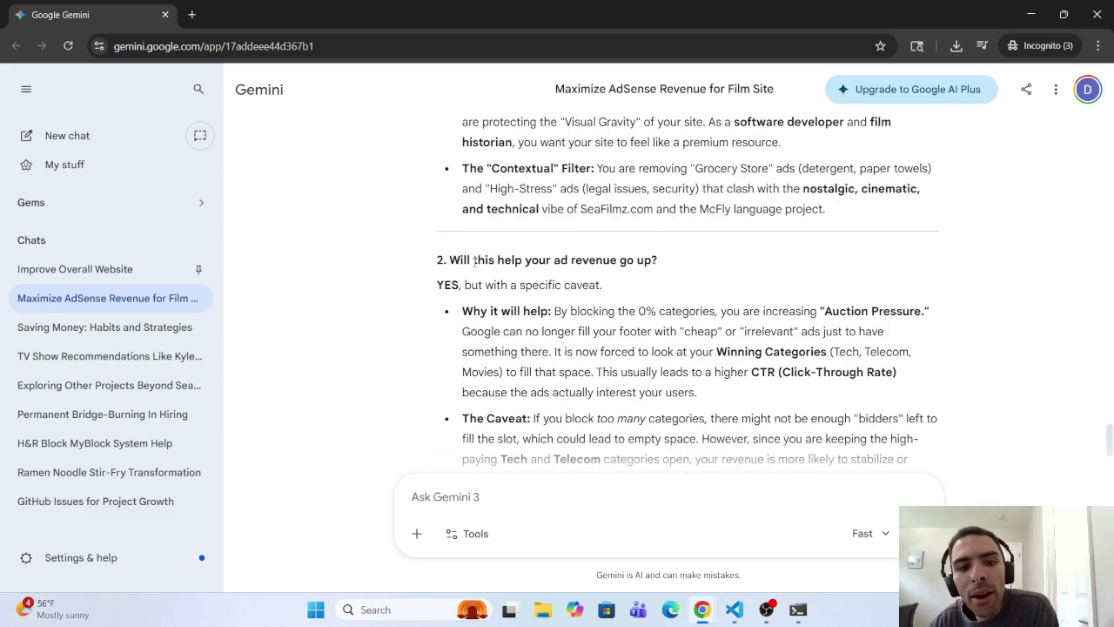
{"action": "scroll", "coordinate": [497, 263], "scroll_direction": "down", "scroll_amount": 10}
{"action": "scroll", "coordinate": [496, 281], "scroll_direction": "up", "scroll_amount": 3}
{"action": "scroll", "coordinate": [496, 282], "scroll_direction": "up", "scroll_amount": 3}
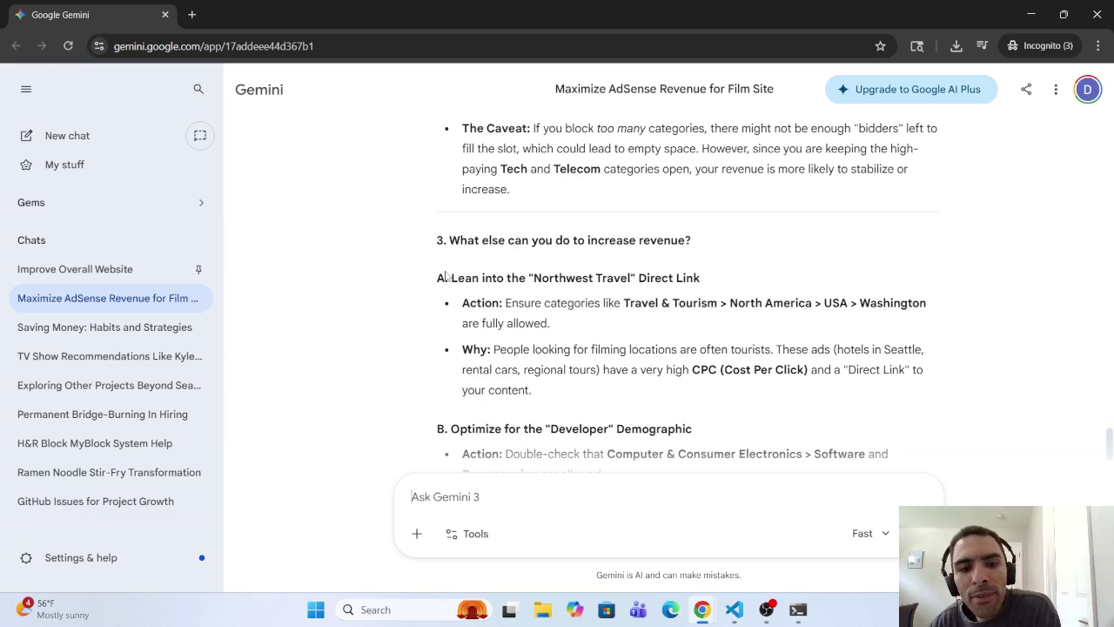
{"action": "mouse_move", "coordinate": [450, 277]}
{"action": "left_mouse_down"}
{"action": "mouse_move", "coordinate": [721, 270]}
{"action": "mouse_move", "coordinate": [557, 304]}
{"action": "mouse_move", "coordinate": [801, 315]}
{"action": "left_mouse_up"}
{"action": "left_click", "coordinate": [812, 309]}
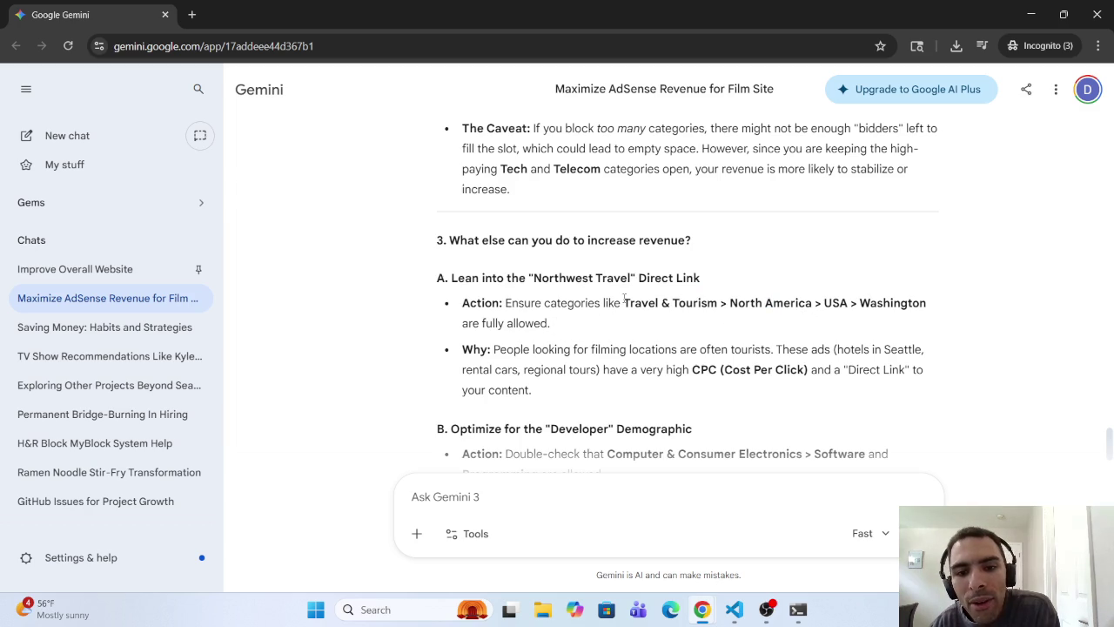
{"action": "left_click", "coordinate": [191, 15]}
{"action": "left_click_drag", "start_coordinate": [222, 12], "coordinate": [1044, 235]}
{"action": "key", "text": "ctrl+w"}
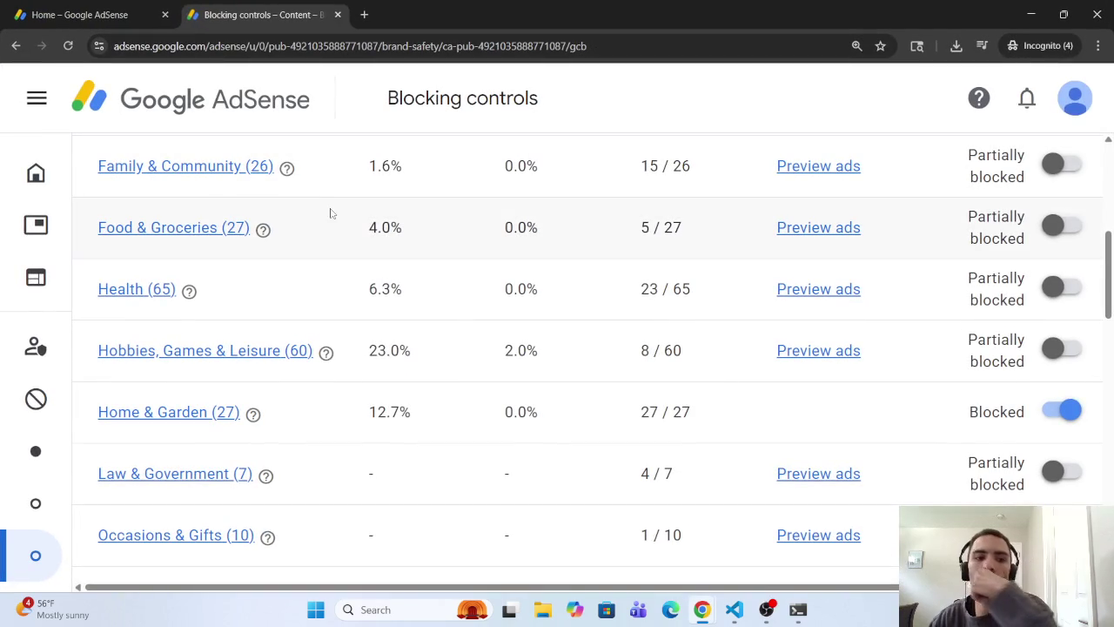
Step: Show 50 categories per page in Blocking controls and open the Travel & Tourism subcategories
{"action": "scroll", "coordinate": [323, 235], "scroll_direction": "down", "scroll_amount": 5}
{"action": "scroll", "coordinate": [323, 258], "scroll_direction": "down", "scroll_amount": 1}
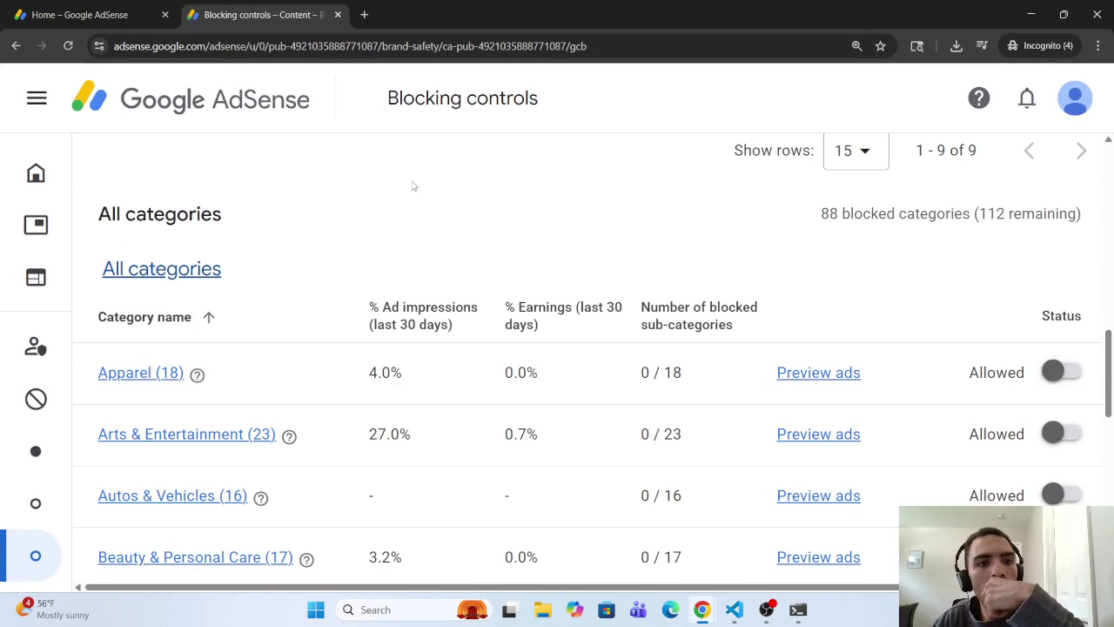
{"action": "scroll", "coordinate": [370, 239], "scroll_direction": "down", "scroll_amount": 2}
{"action": "scroll", "coordinate": [372, 235], "scroll_direction": "down", "scroll_amount": 8}
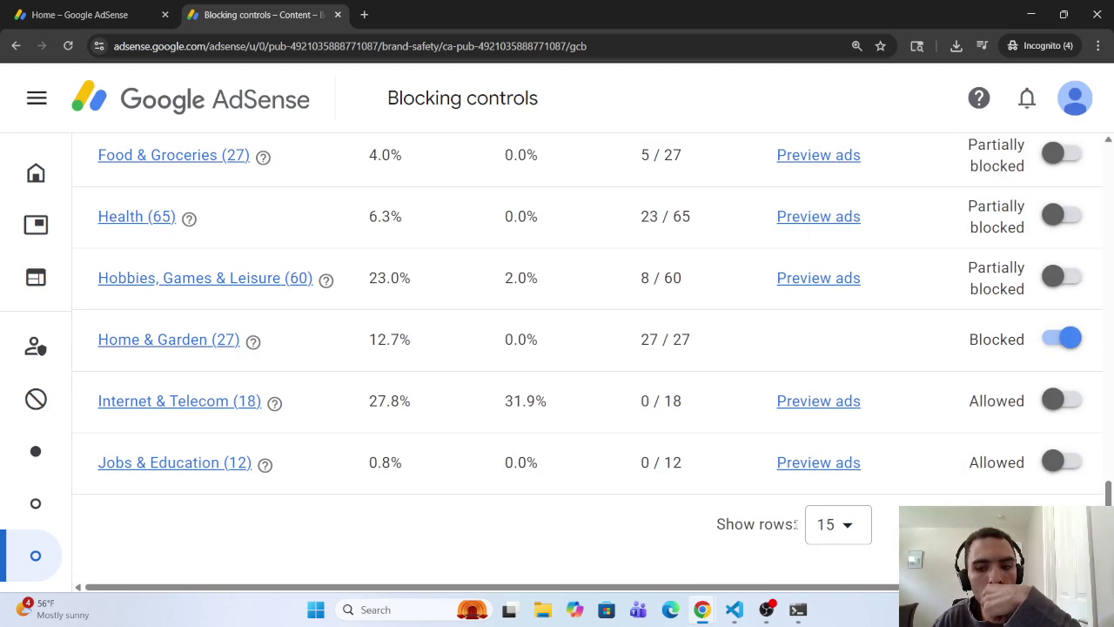
{"action": "left_click", "coordinate": [846, 525]}
{"action": "left_click", "coordinate": [832, 499]}
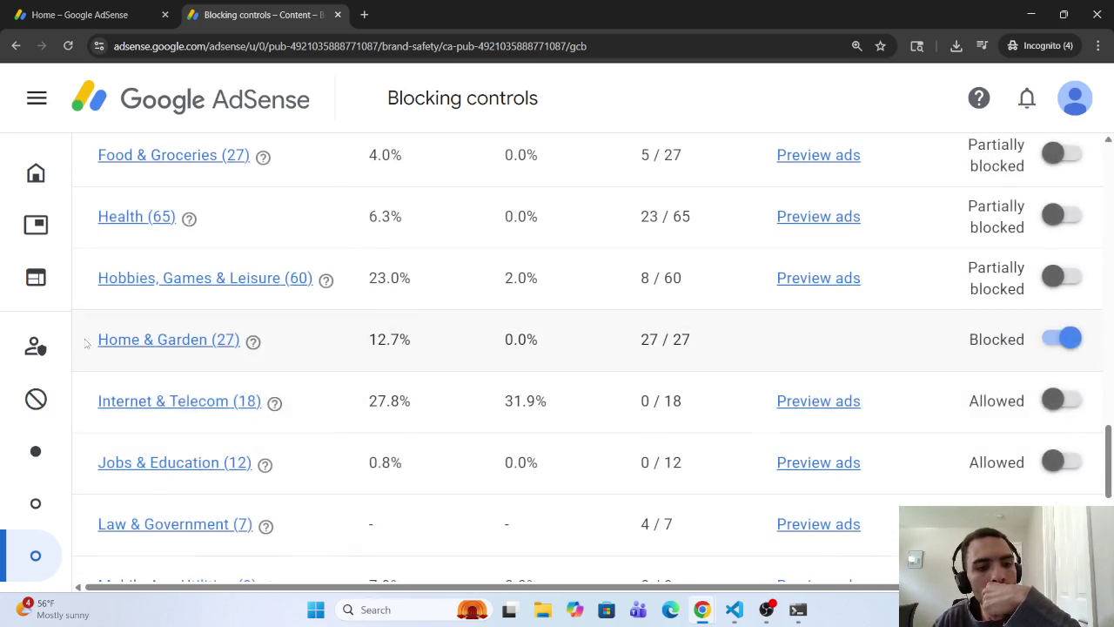
{"action": "scroll", "coordinate": [121, 383], "scroll_direction": "down", "scroll_amount": 5}
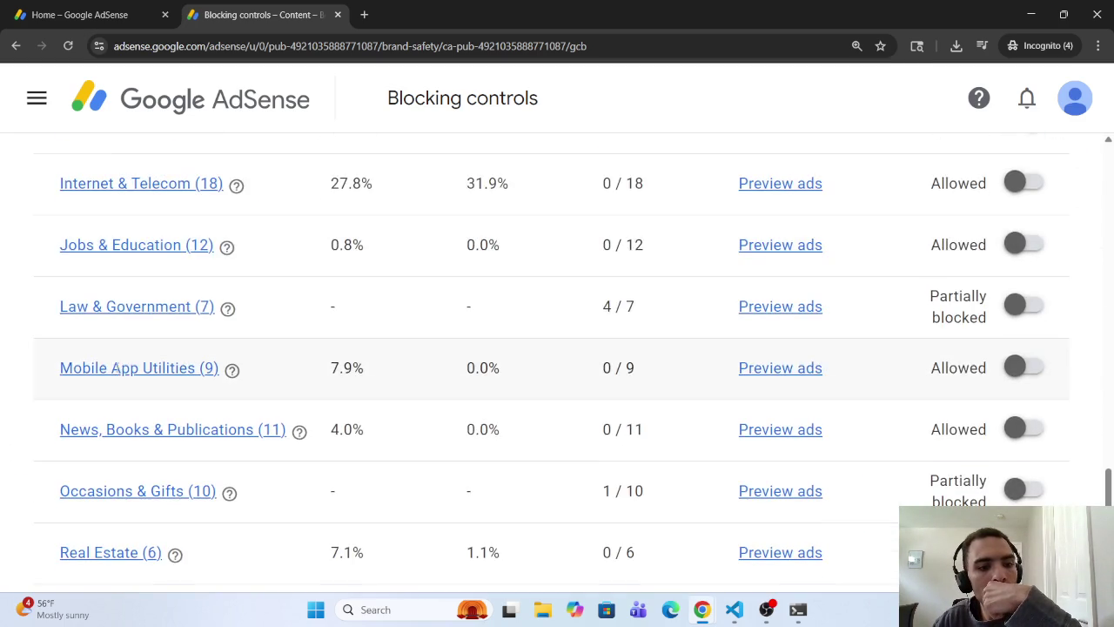
{"action": "right_click", "coordinate": [144, 489]}
{"action": "right_click", "coordinate": [119, 472]}
{"action": "left_click", "coordinate": [97, 473]}
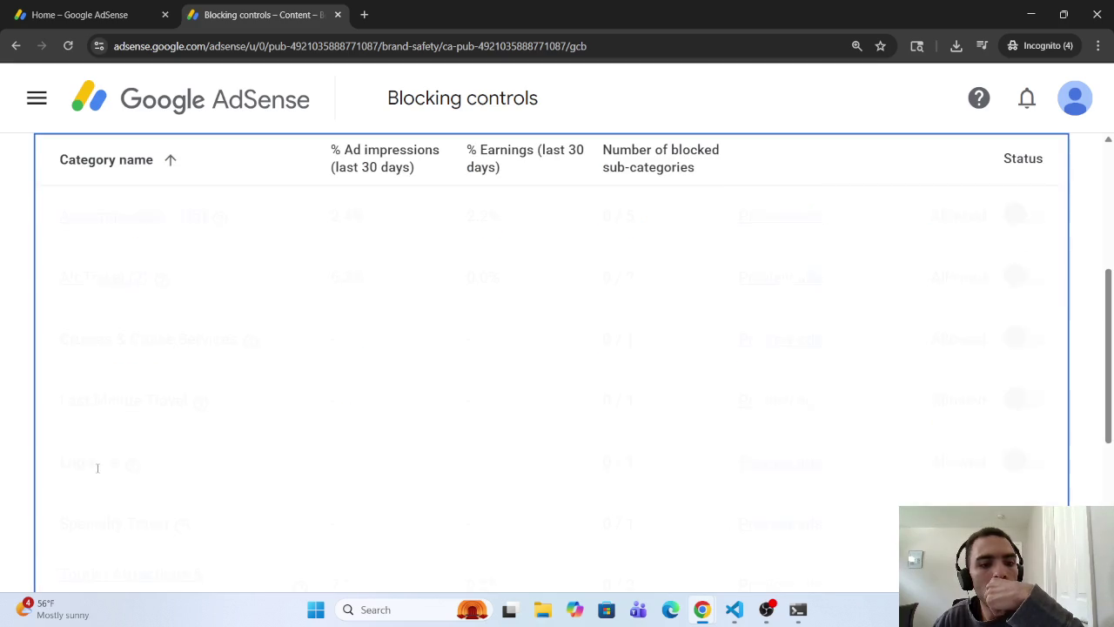
Step: Bring up the Gemini chat, then minimize it to reveal the AdSense page
{"action": "left_click", "coordinate": [701, 609]}
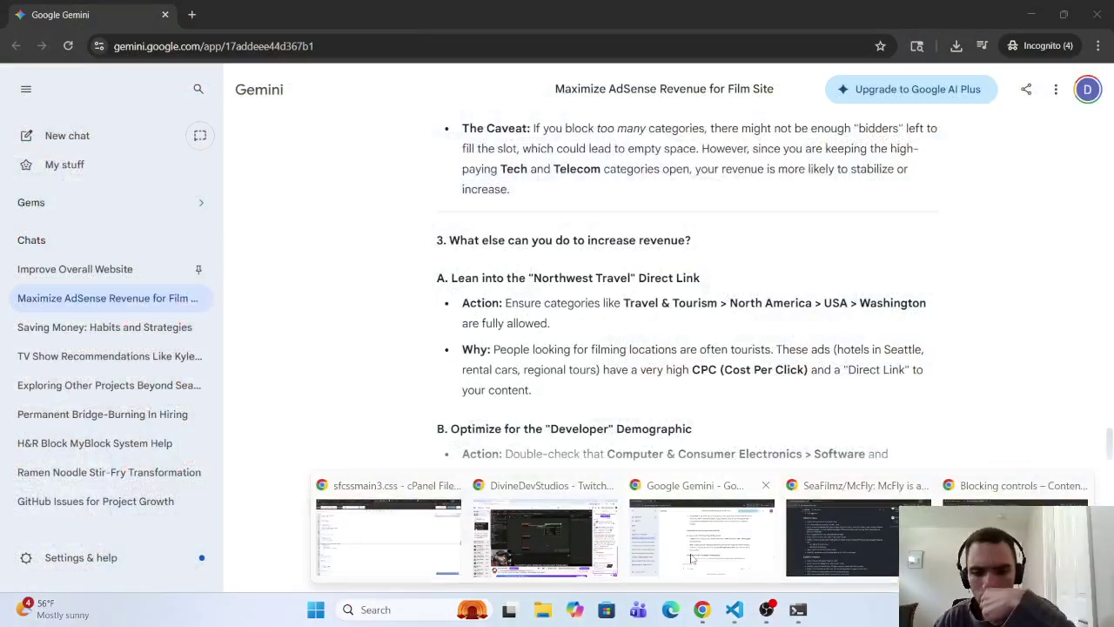
{"action": "left_click", "coordinate": [694, 557]}
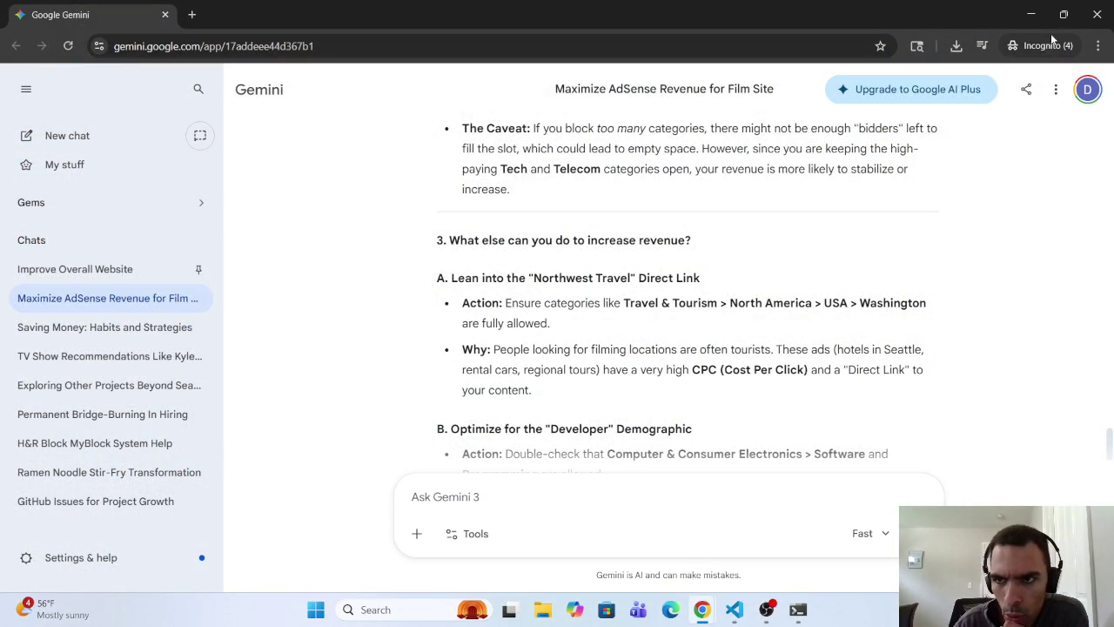
{"action": "left_click", "coordinate": [1031, 14]}
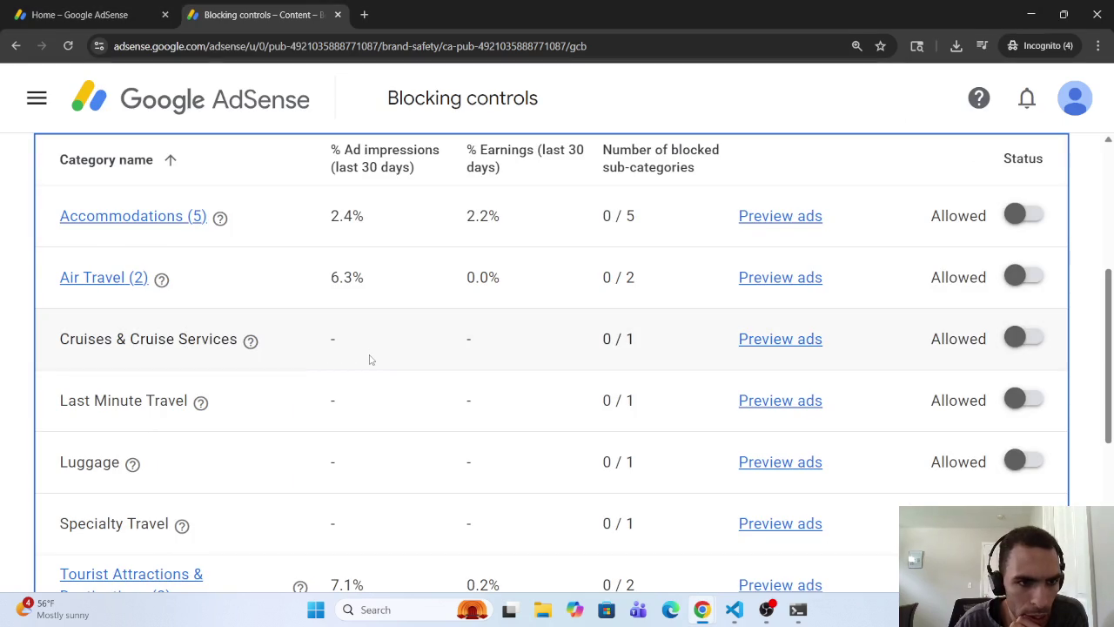
Step: Check the Accommodations subcategories, then return to the Travel & Tourism list, all marked Allowed
{"action": "scroll", "coordinate": [372, 356], "scroll_direction": "down", "scroll_amount": 4}
{"action": "scroll", "coordinate": [377, 383], "scroll_direction": "up", "scroll_amount": 8}
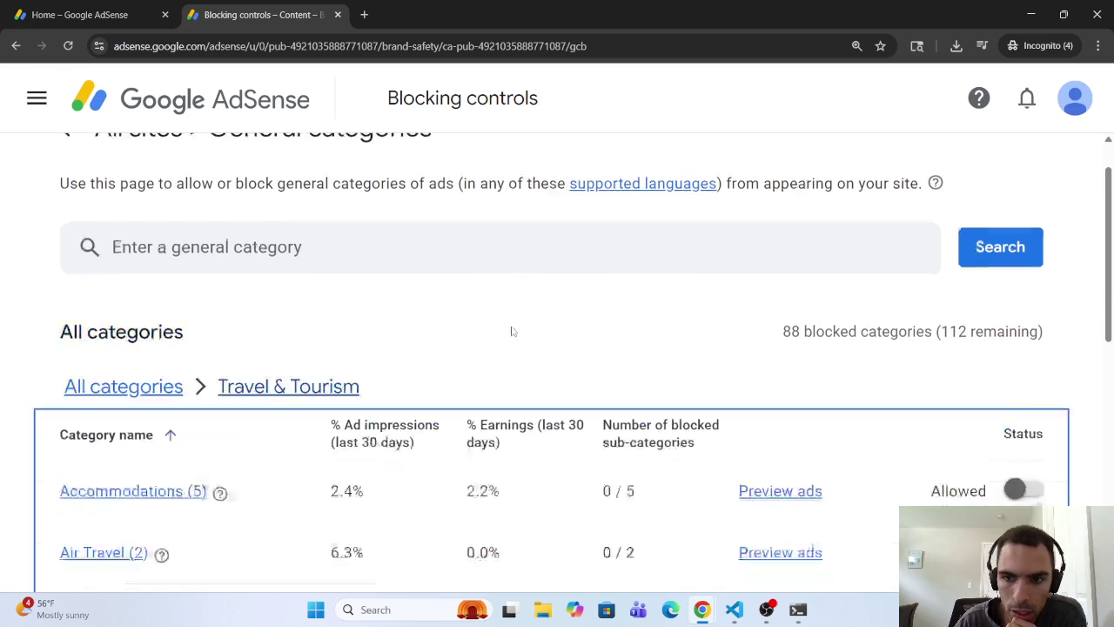
{"action": "scroll", "coordinate": [512, 325], "scroll_direction": "down", "scroll_amount": 4}
{"action": "scroll", "coordinate": [410, 333], "scroll_direction": "up", "scroll_amount": 1}
{"action": "left_click", "coordinate": [146, 222]}
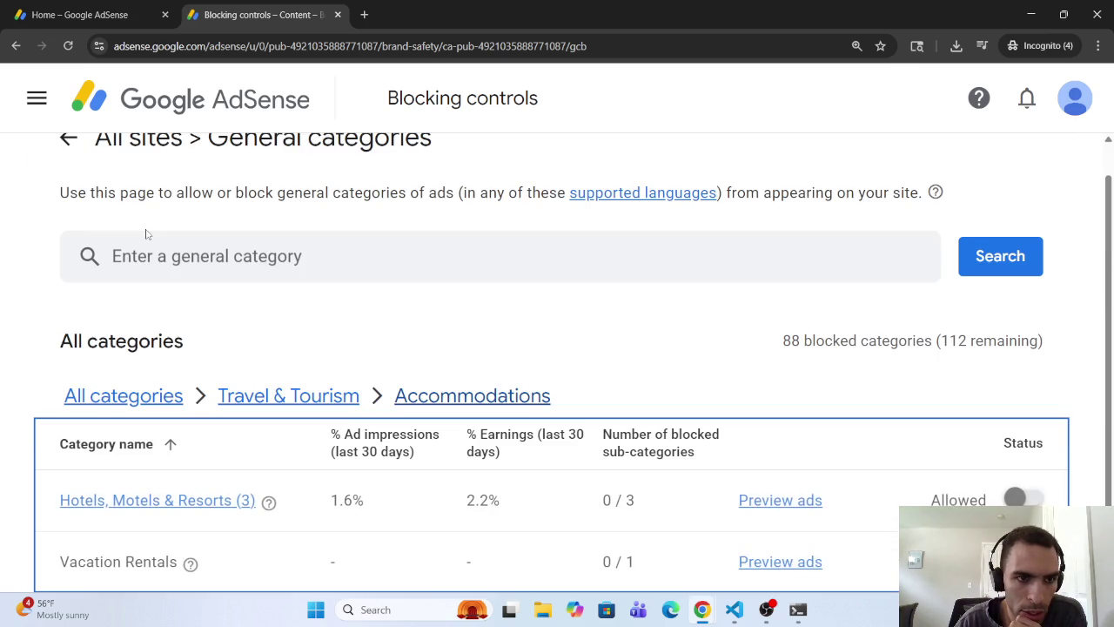
{"action": "scroll", "coordinate": [144, 288], "scroll_direction": "down", "scroll_amount": 1}
{"action": "scroll", "coordinate": [137, 283], "scroll_direction": "up", "scroll_amount": 2}
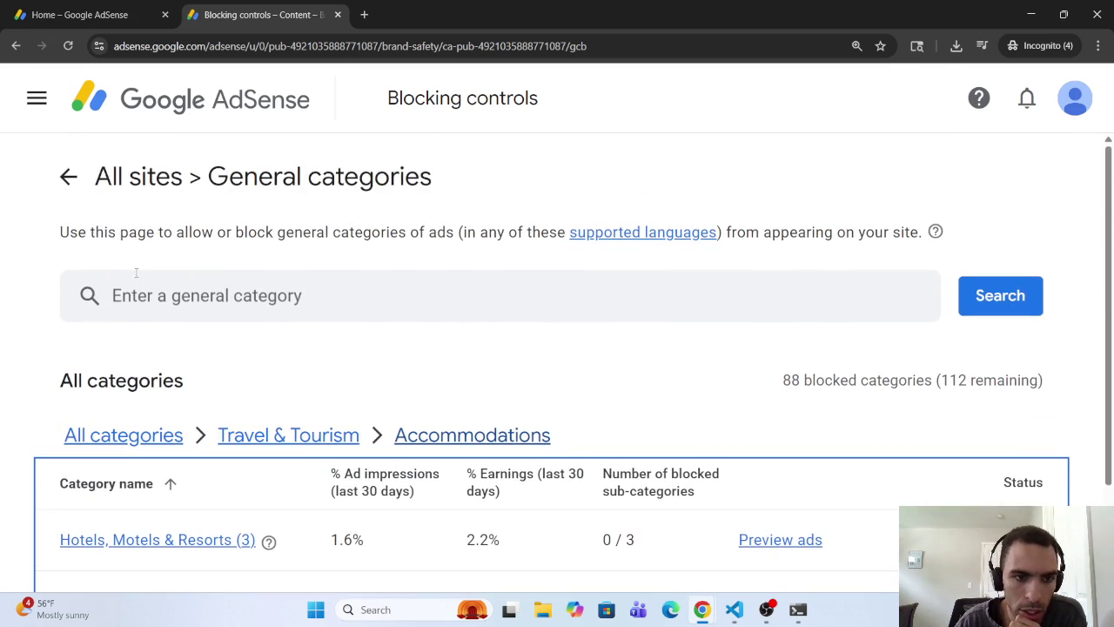
{"action": "left_click", "coordinate": [309, 435]}
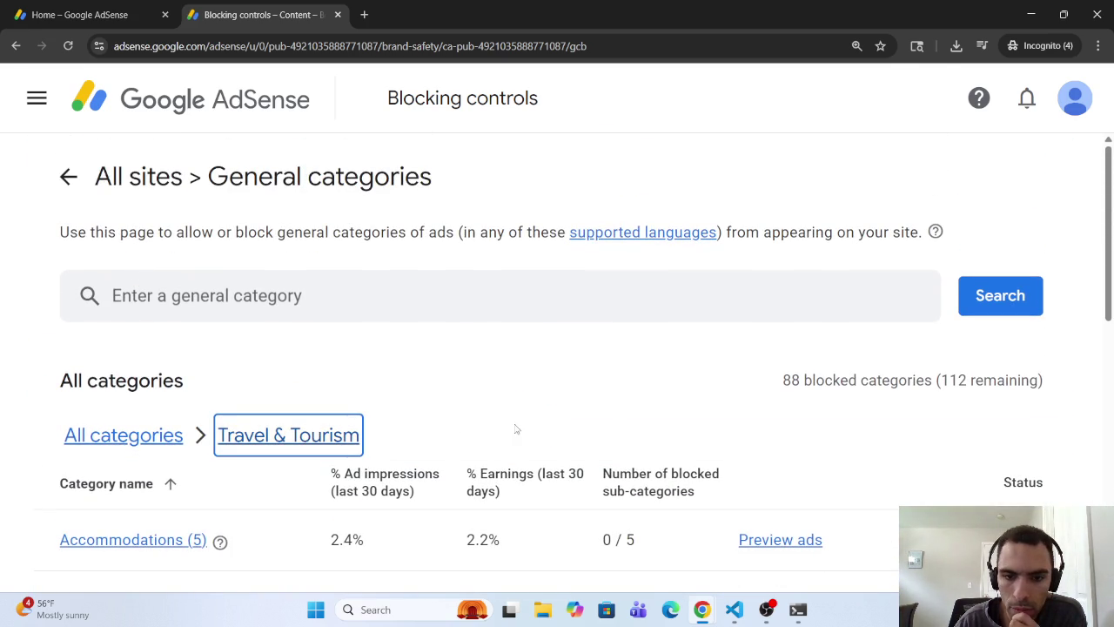
{"action": "scroll", "coordinate": [499, 447], "scroll_direction": "down", "scroll_amount": 7}
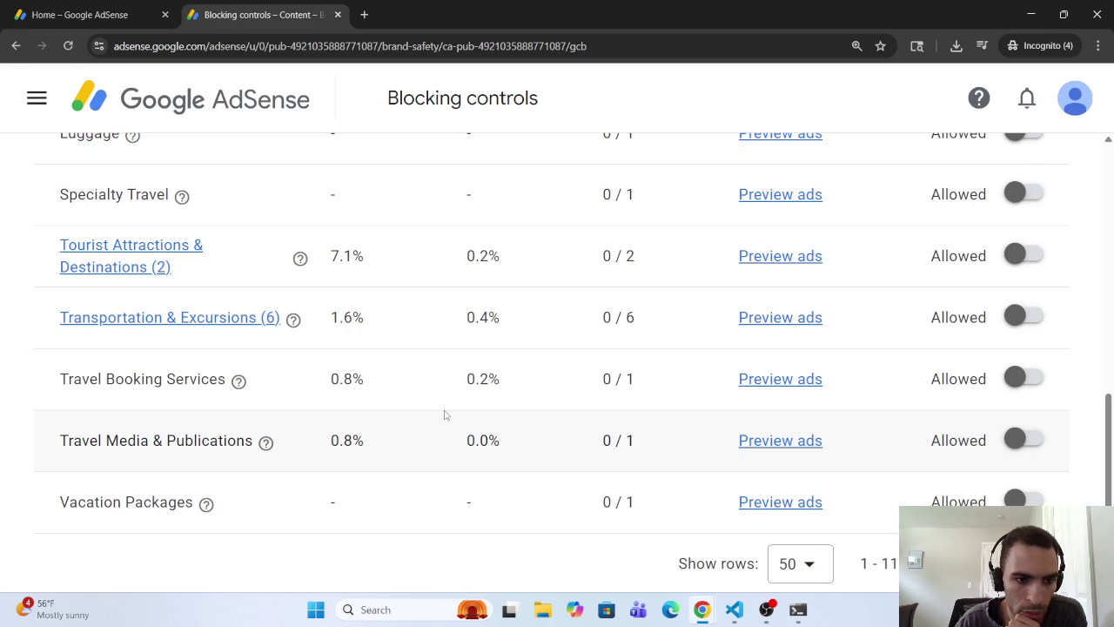
Step: Switch back to the Gemini revenue chat window
{"action": "left_click", "coordinate": [712, 616]}
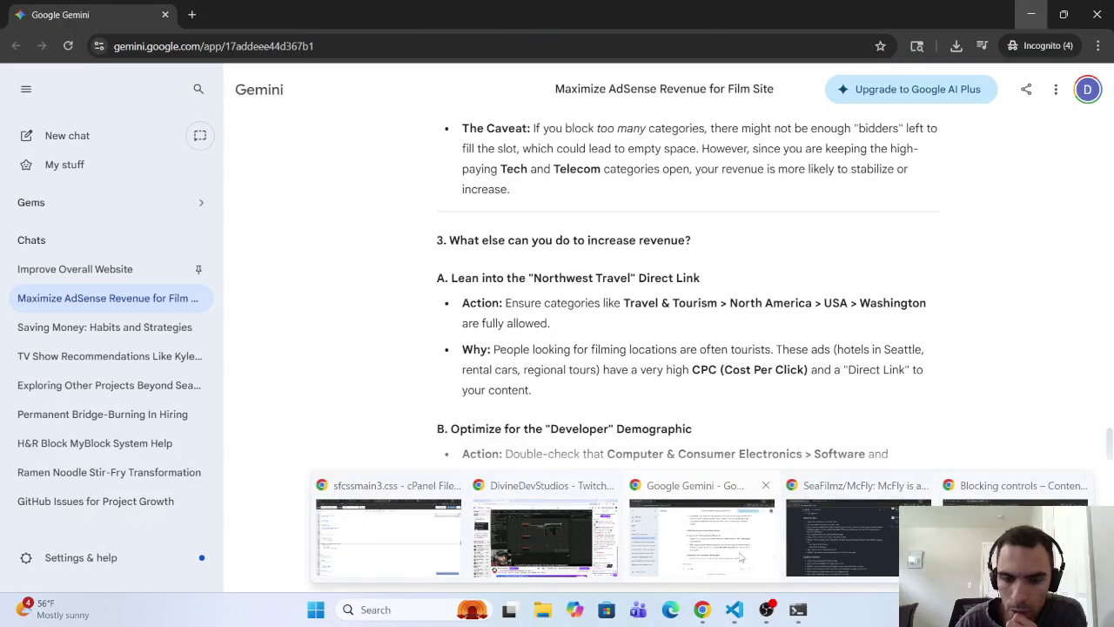
{"action": "left_click", "coordinate": [741, 557]}
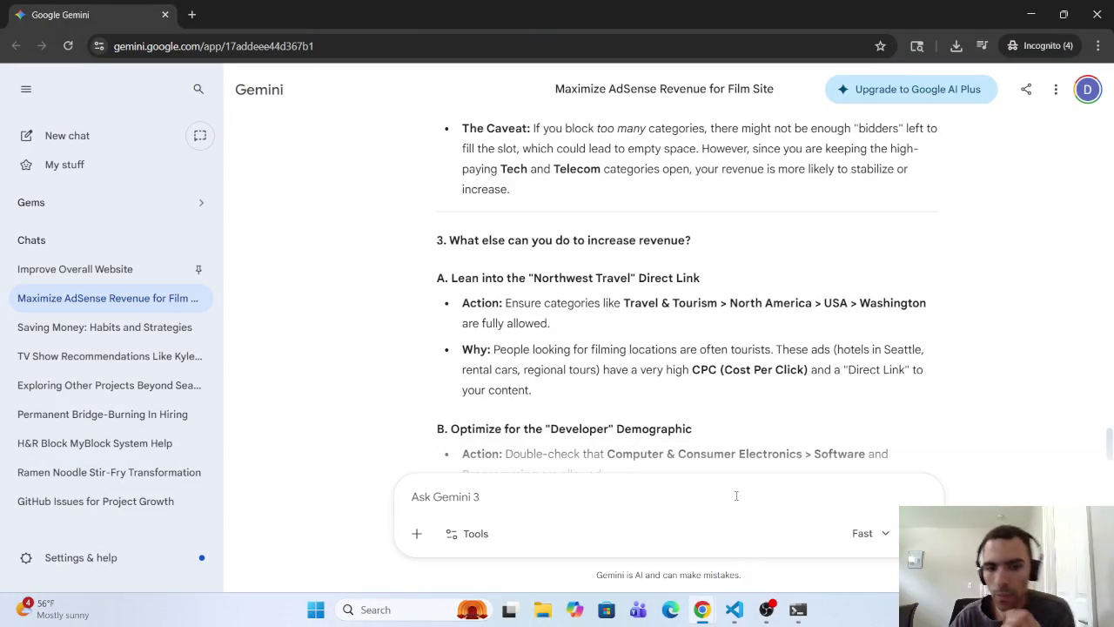
{"action": "scroll", "coordinate": [896, 461], "scroll_direction": "up", "scroll_amount": 10}
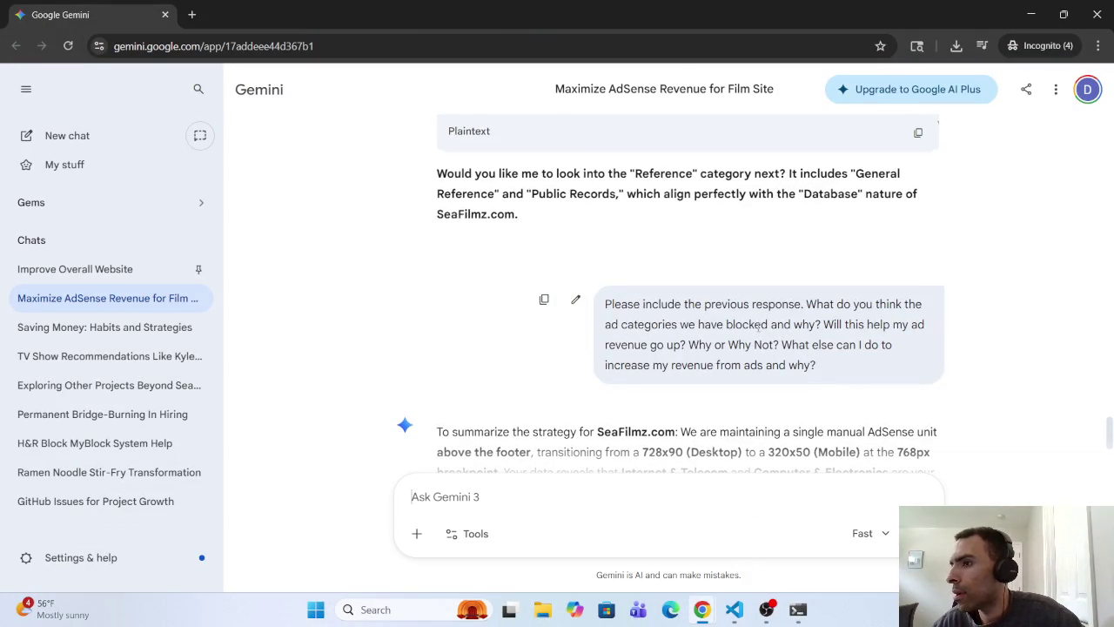
Step: Reuse the sentence 'Please include the previous response.' in a new Ask Gemini message
{"action": "scroll", "coordinate": [741, 331], "scroll_direction": "up", "scroll_amount": 1}
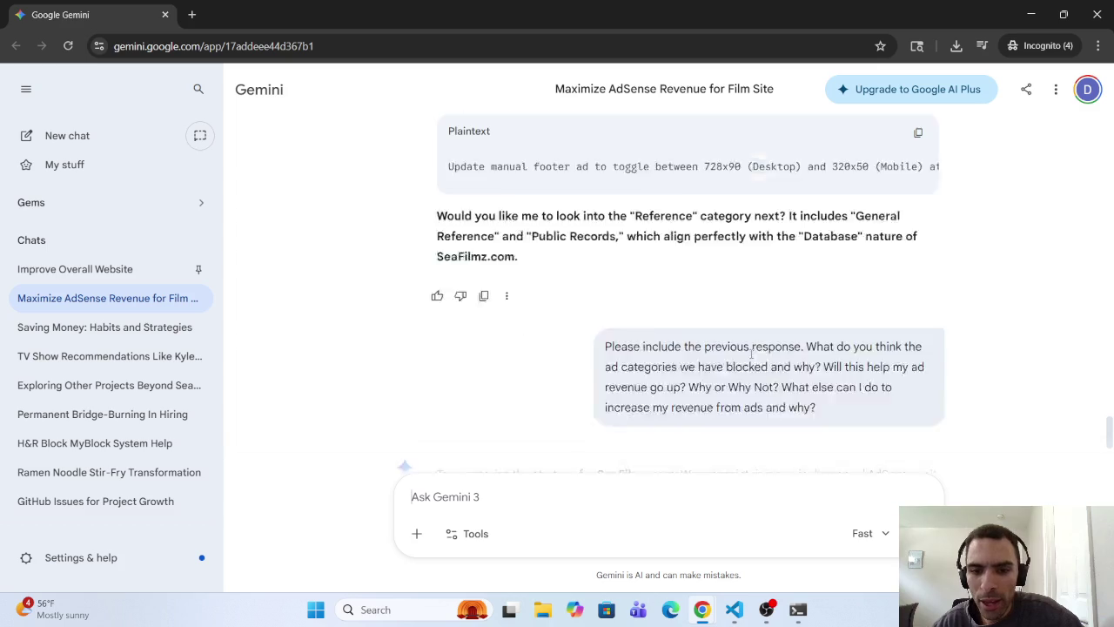
{"action": "scroll", "coordinate": [800, 299], "scroll_direction": "down", "scroll_amount": 1}
{"action": "left_click_drag", "start_coordinate": [804, 303], "coordinate": [602, 304]}
{"action": "key", "text": "ctrl+c"}
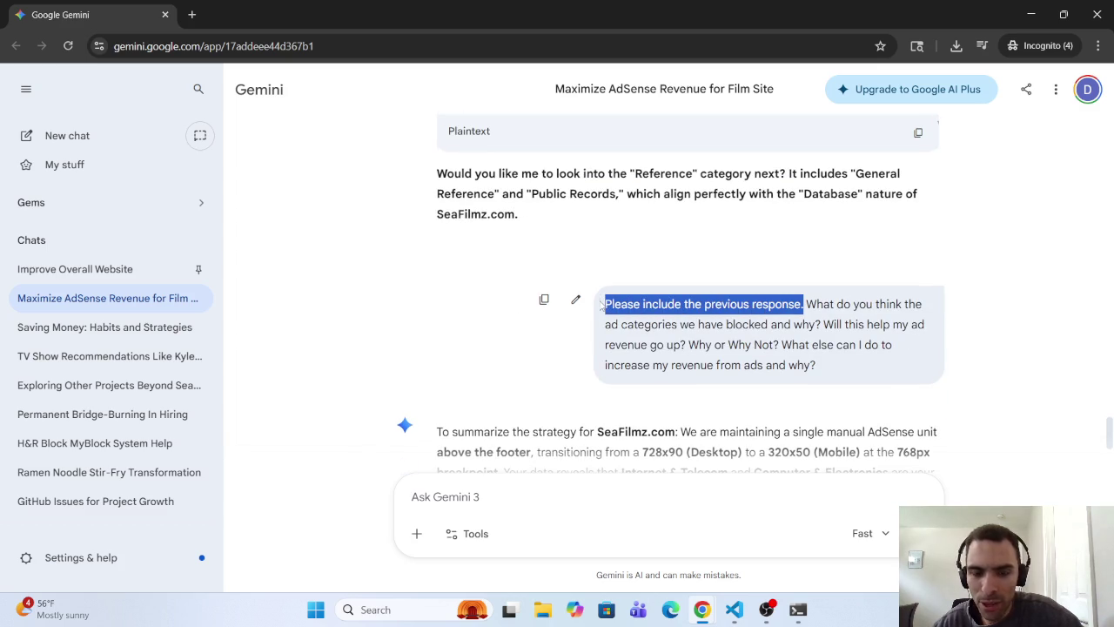
{"action": "left_click", "coordinate": [561, 487]}
{"action": "key", "text": "ctrl+v"}
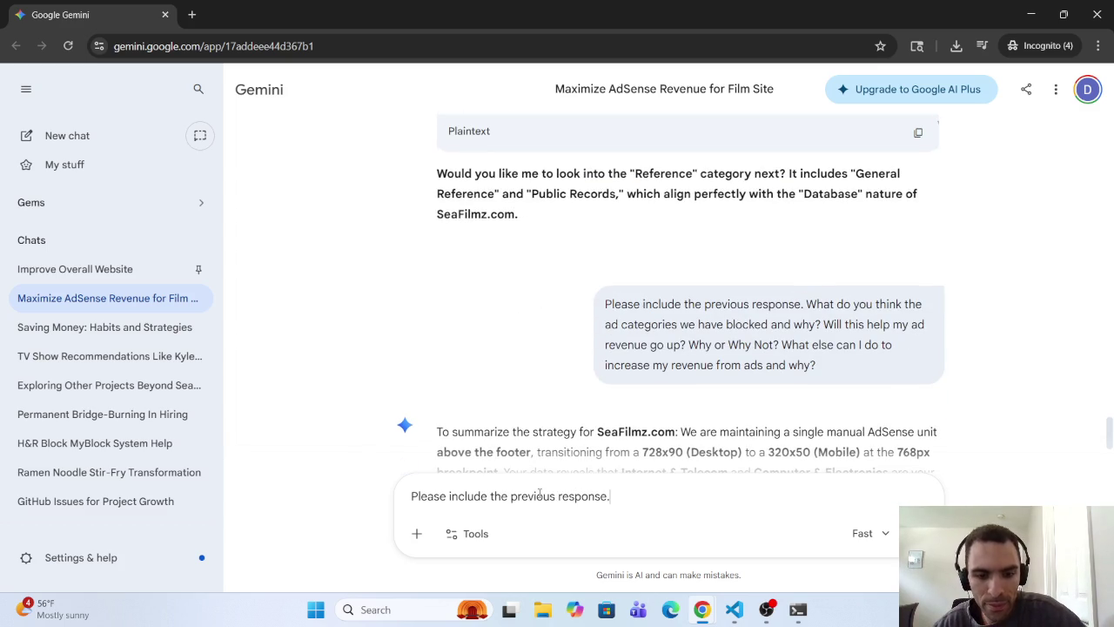
Step: Add that the Travel & Tourism section shows no North America entry, and send it
{"action": "scroll", "coordinate": [663, 460], "scroll_direction": "down", "scroll_amount": 15}
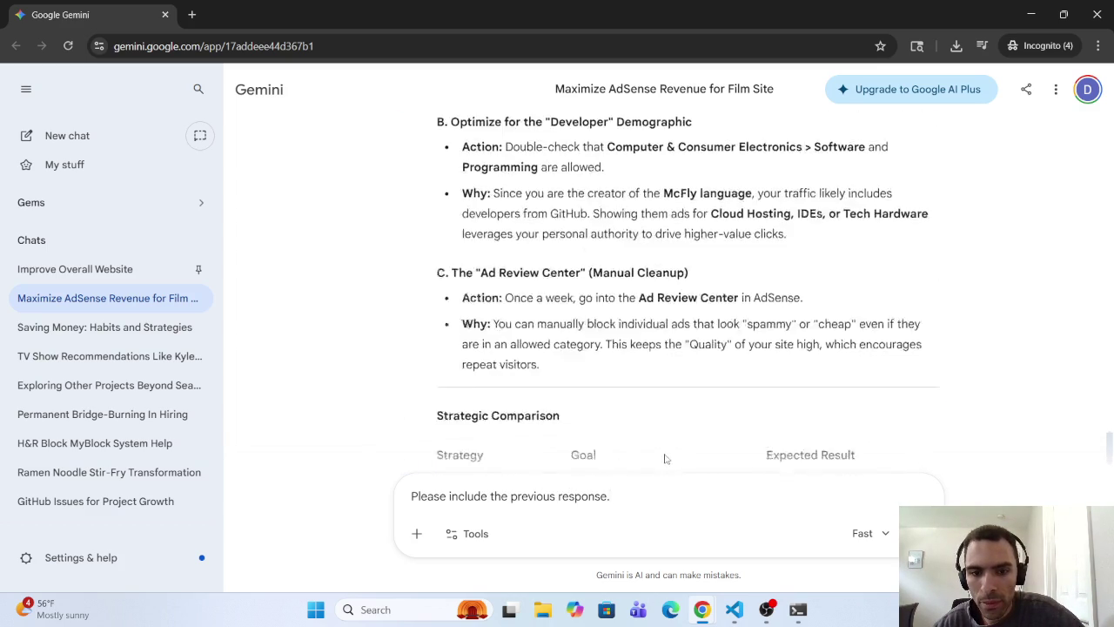
{"action": "scroll", "coordinate": [663, 459], "scroll_direction": "down", "scroll_amount": 3}
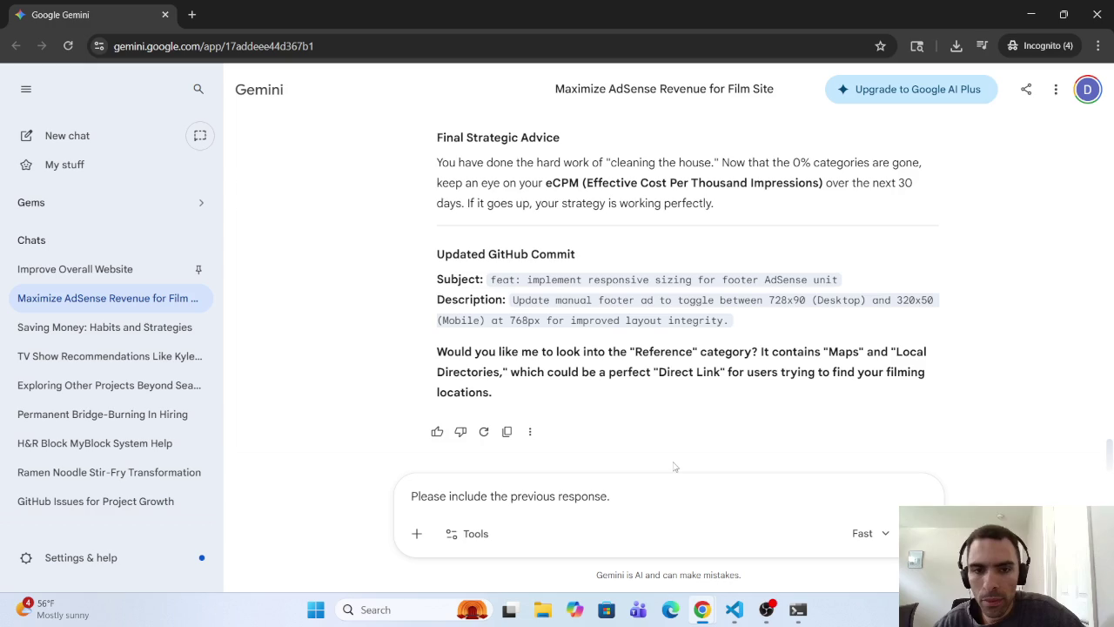
{"action": "scroll", "coordinate": [674, 468], "scroll_direction": "up", "scroll_amount": 10}
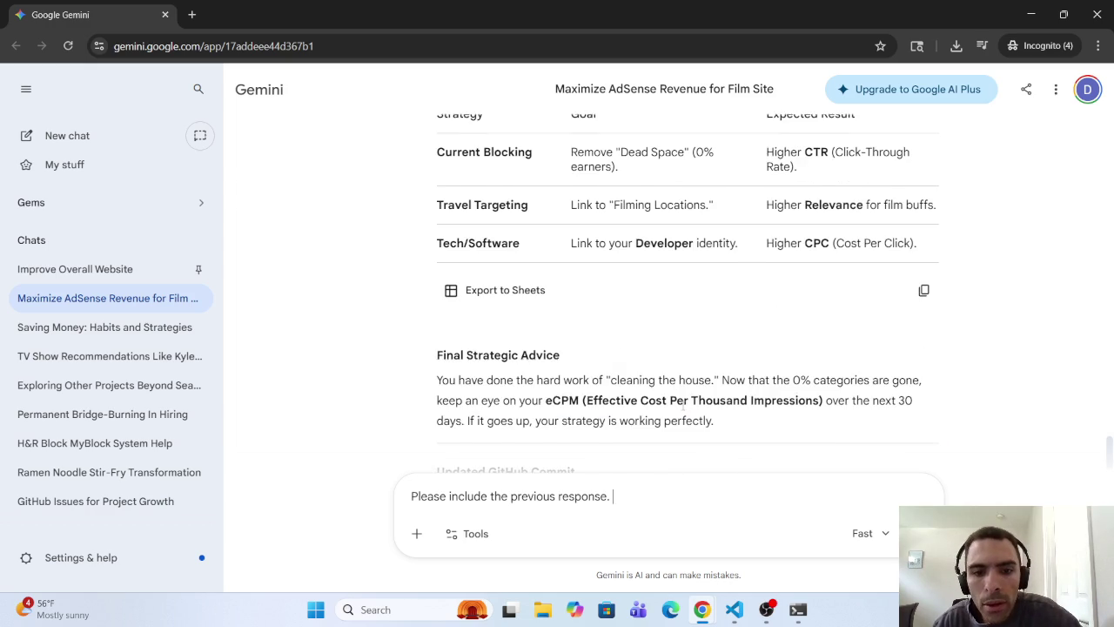
{"action": "scroll", "coordinate": [669, 399], "scroll_direction": "up", "scroll_amount": 2}
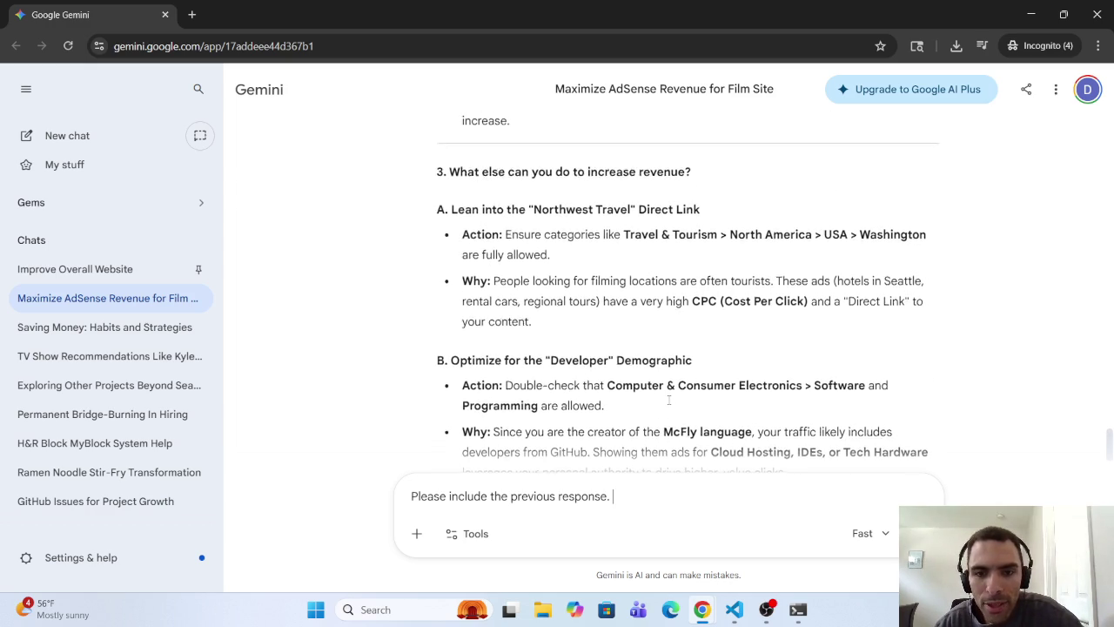
{"action": "type", "text": "In the"}
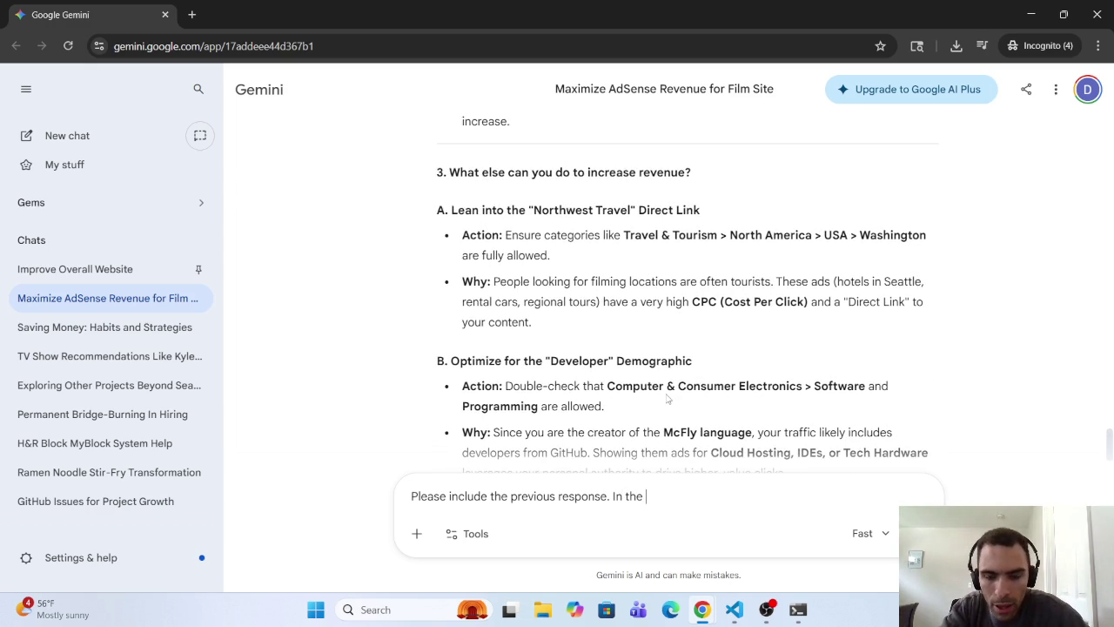
{"action": "type", "text": " Travel & To"}
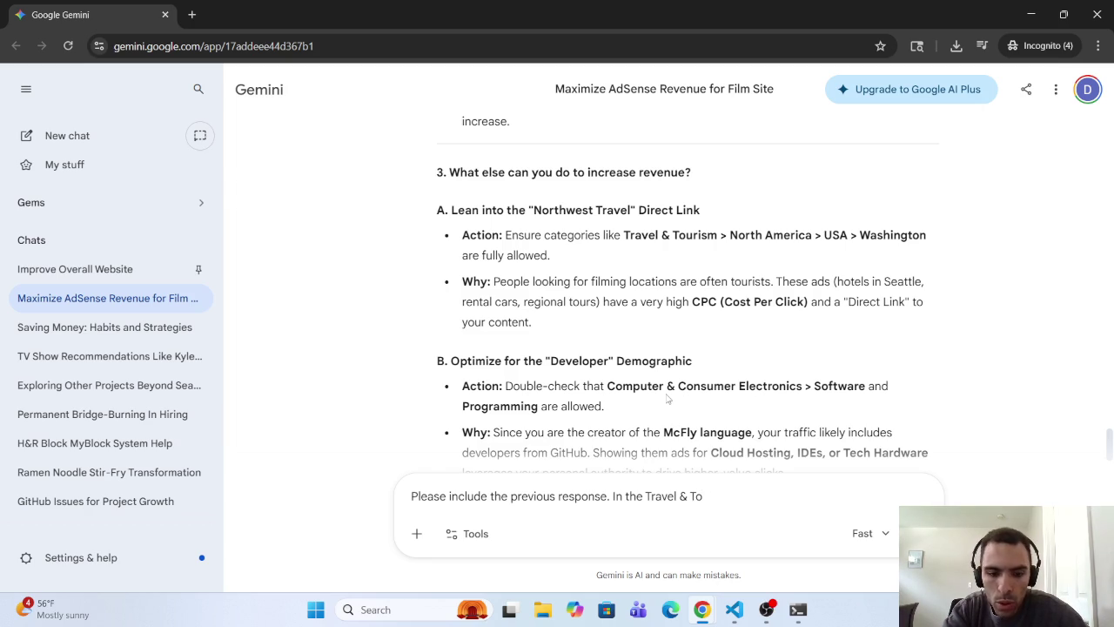
{"action": "type", "text": "urism"}
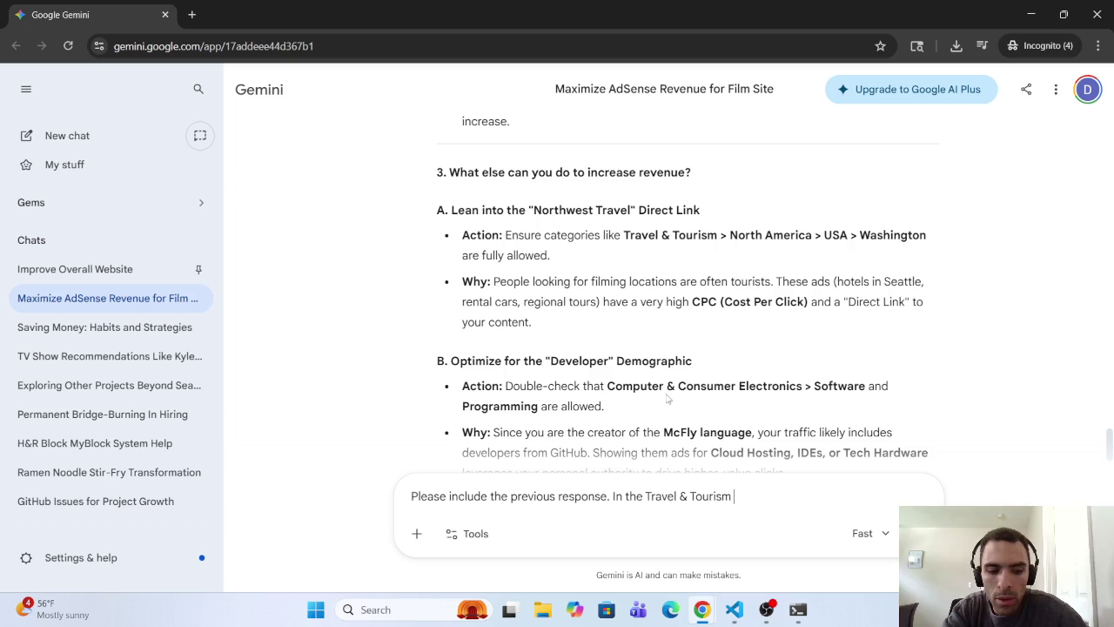
{"action": "type", "text": "se"}
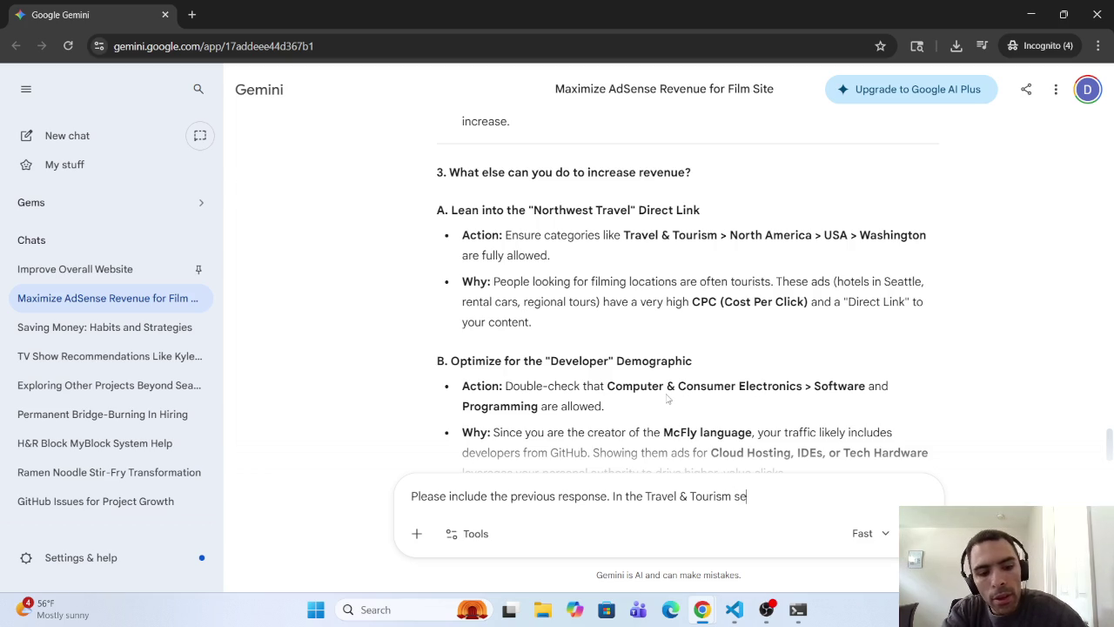
{"action": "type", "text": "ction I do not"}
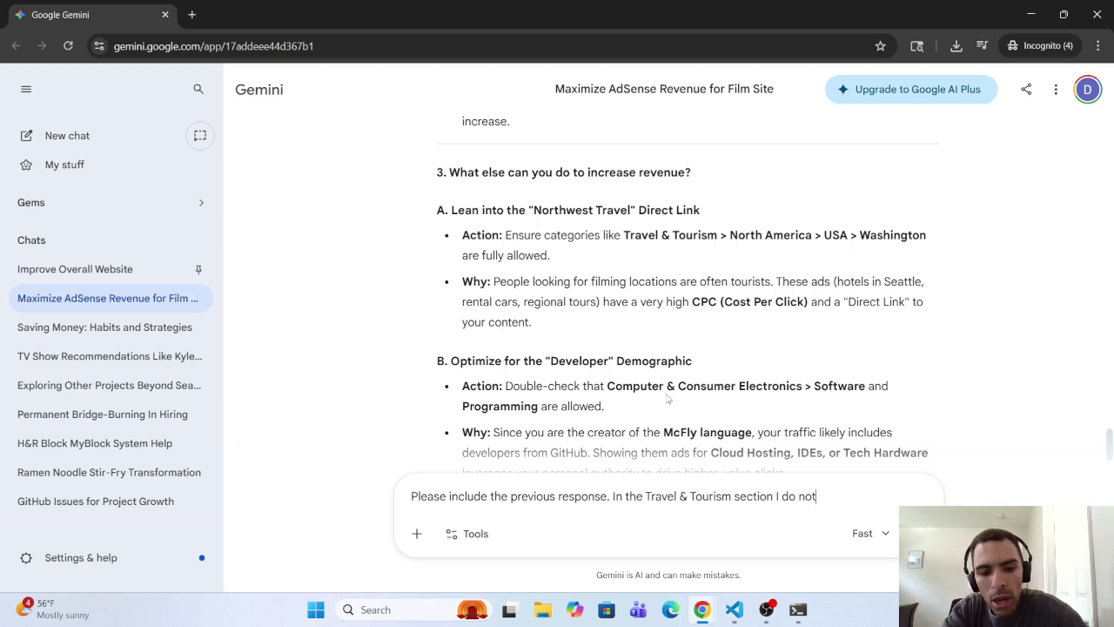
{"action": "type", "text": " se"}
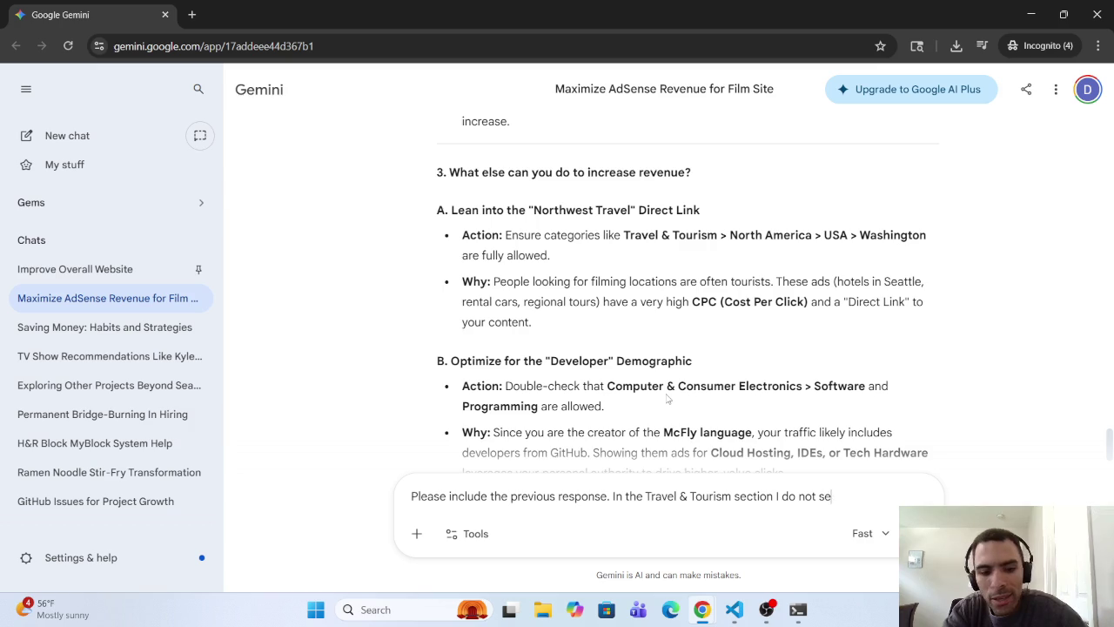
{"action": "type", "text": "eNort"}
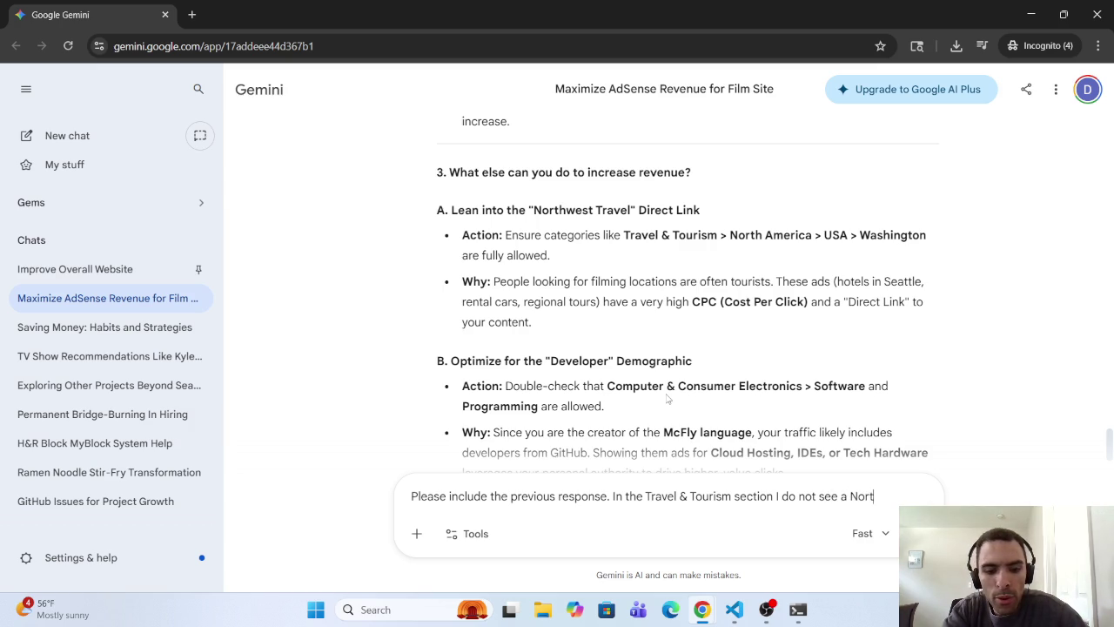
{"action": "type", "text": "hAmerica"}
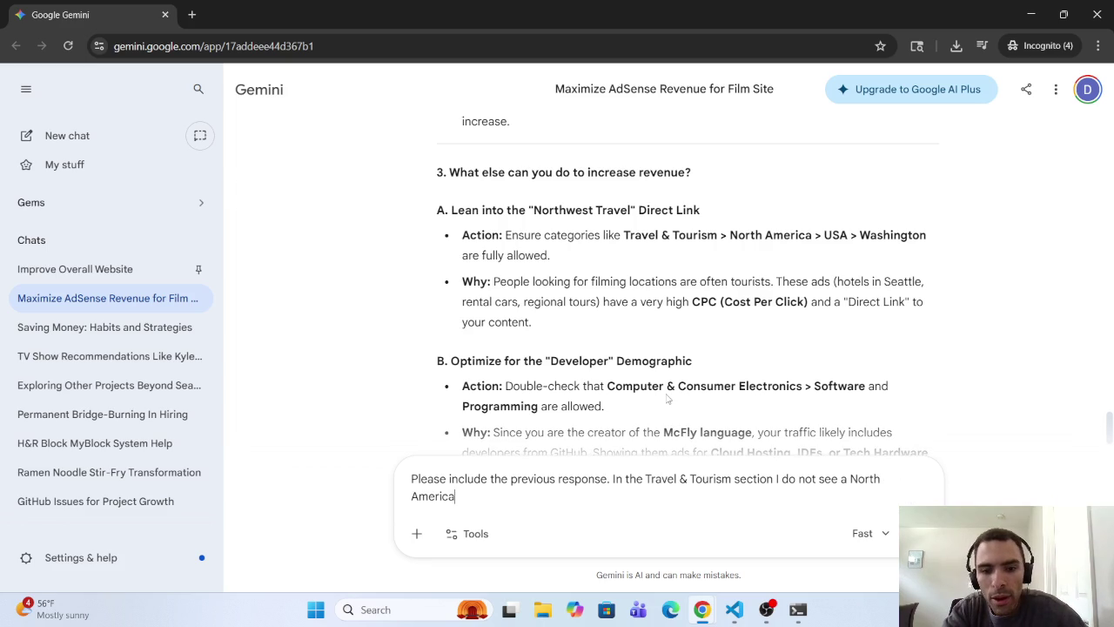
{"action": "type", "text": "sect"}
{"action": "key", "text": "alt+Tab"}
{"action": "left_click", "coordinate": [785, 537]}
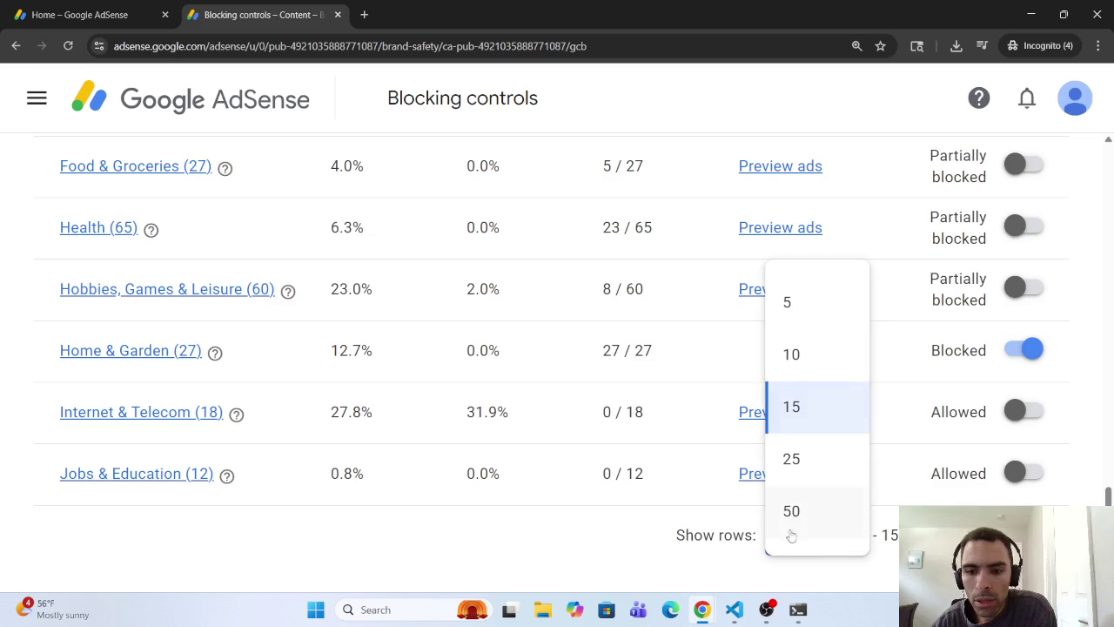
Step: List 50 categories per page and open the Travel & Tourism subcategories, starting with Accommodations
{"action": "left_click", "coordinate": [792, 511]}
{"action": "scroll", "coordinate": [244, 453], "scroll_direction": "down", "scroll_amount": 5}
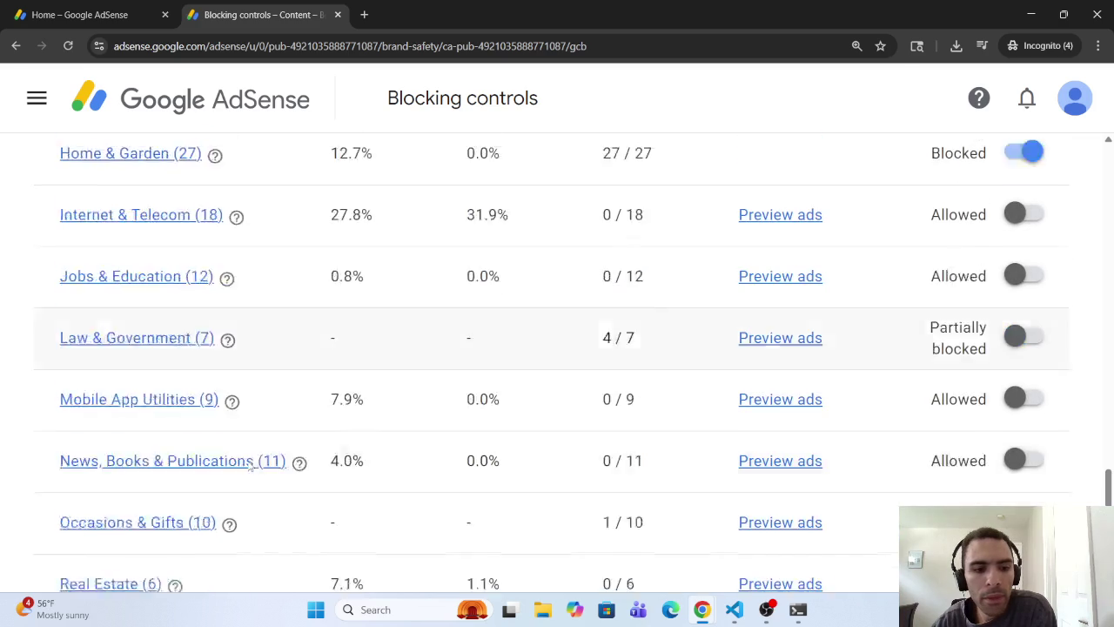
{"action": "right_click", "coordinate": [124, 474]}
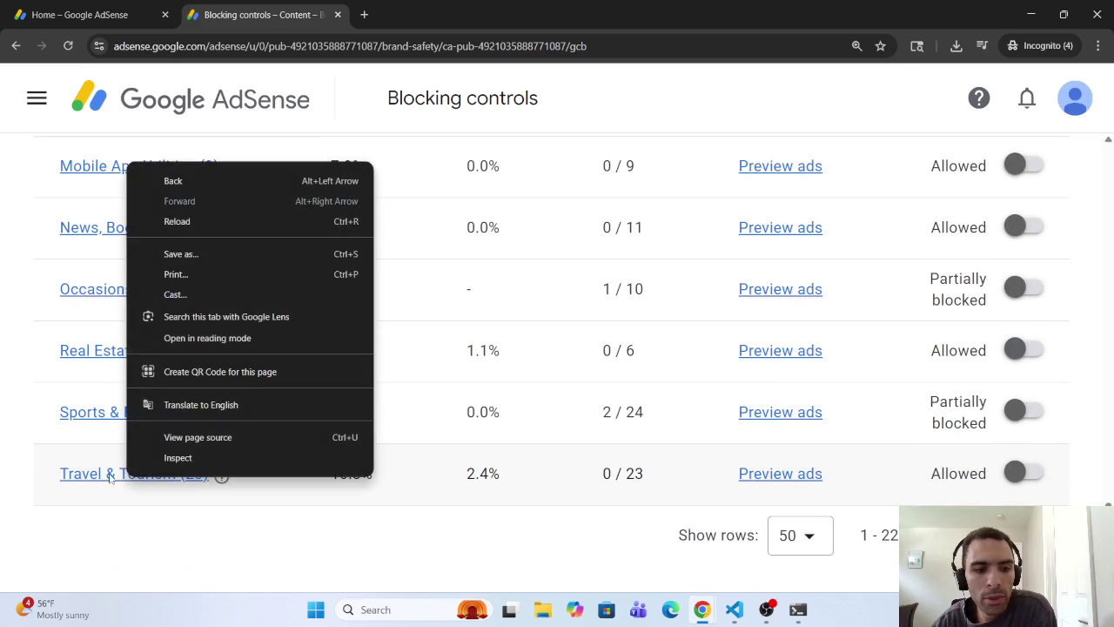
{"action": "left_click", "coordinate": [109, 473]}
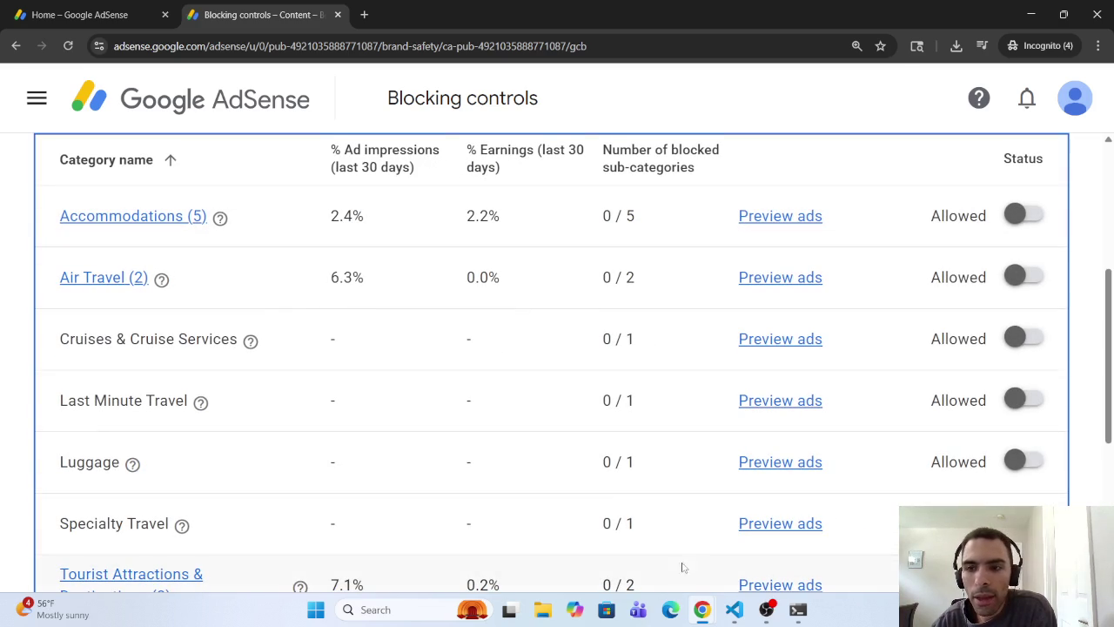
{"action": "scroll", "coordinate": [521, 360], "scroll_direction": "up", "scroll_amount": 4}
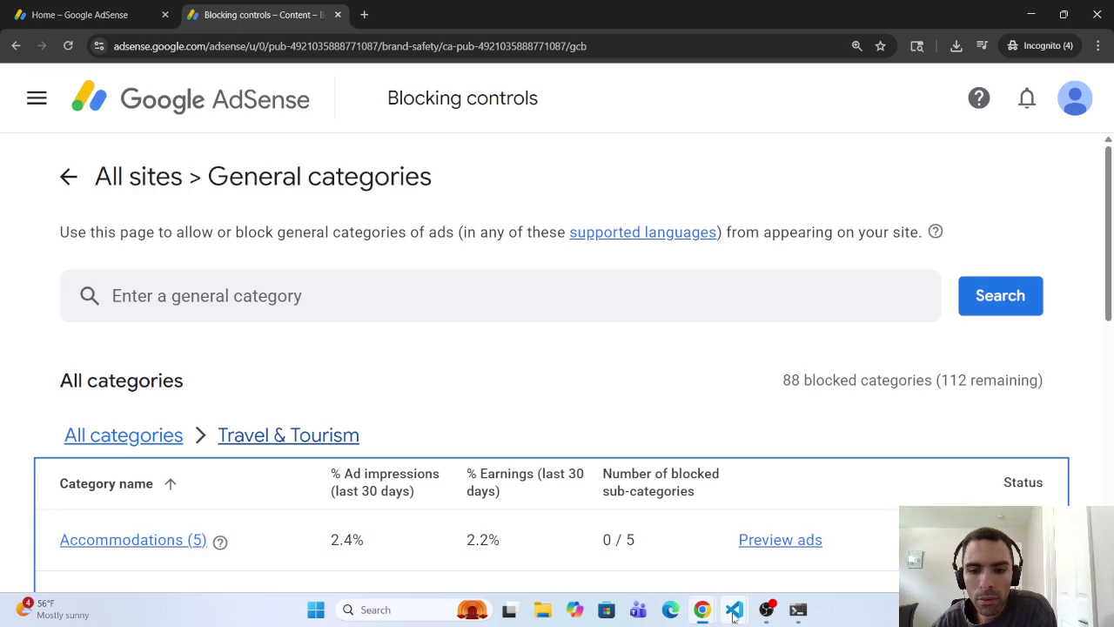
{"action": "left_click", "coordinate": [705, 612]}
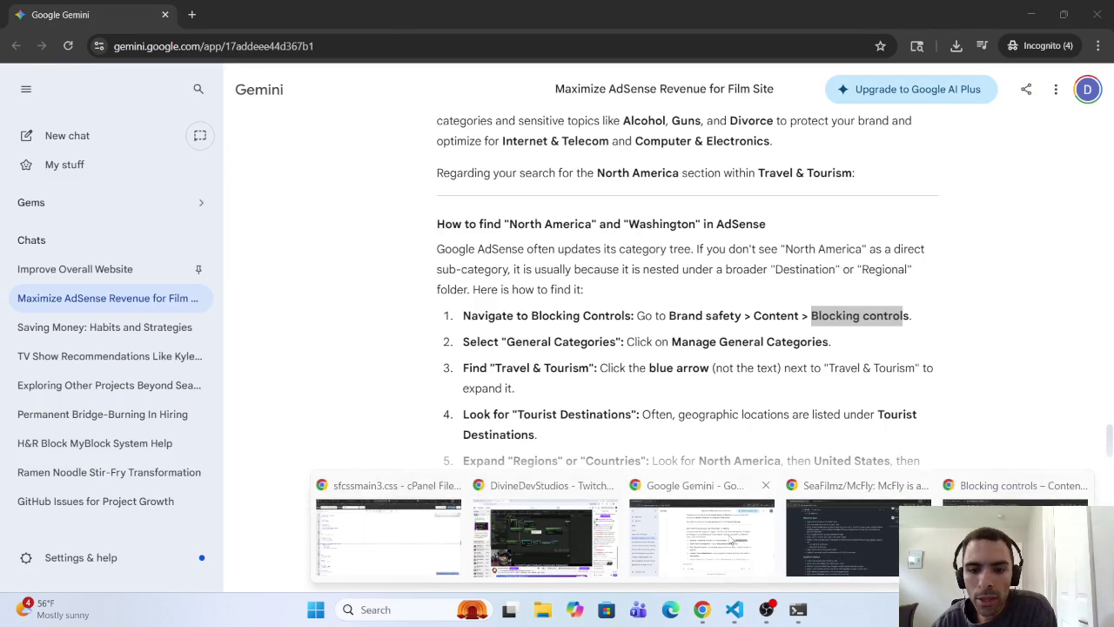
Step: Glance at the Gemini chat, then minimize it to show AdSense's Travel & Tourism subcategories
{"action": "left_click", "coordinate": [702, 536]}
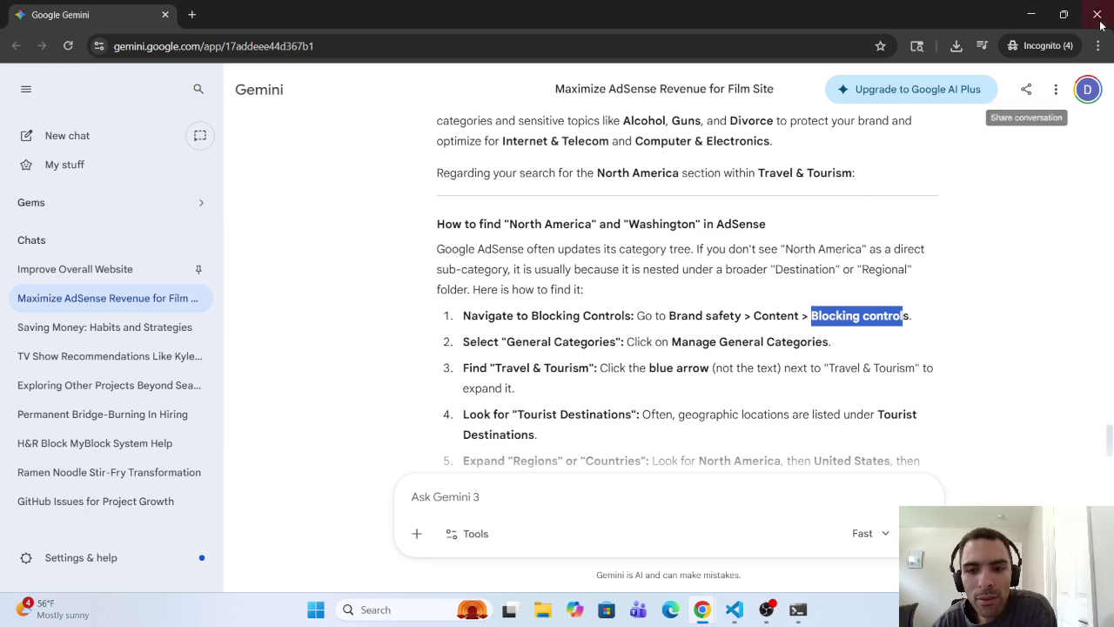
{"action": "left_click", "coordinate": [1030, 15]}
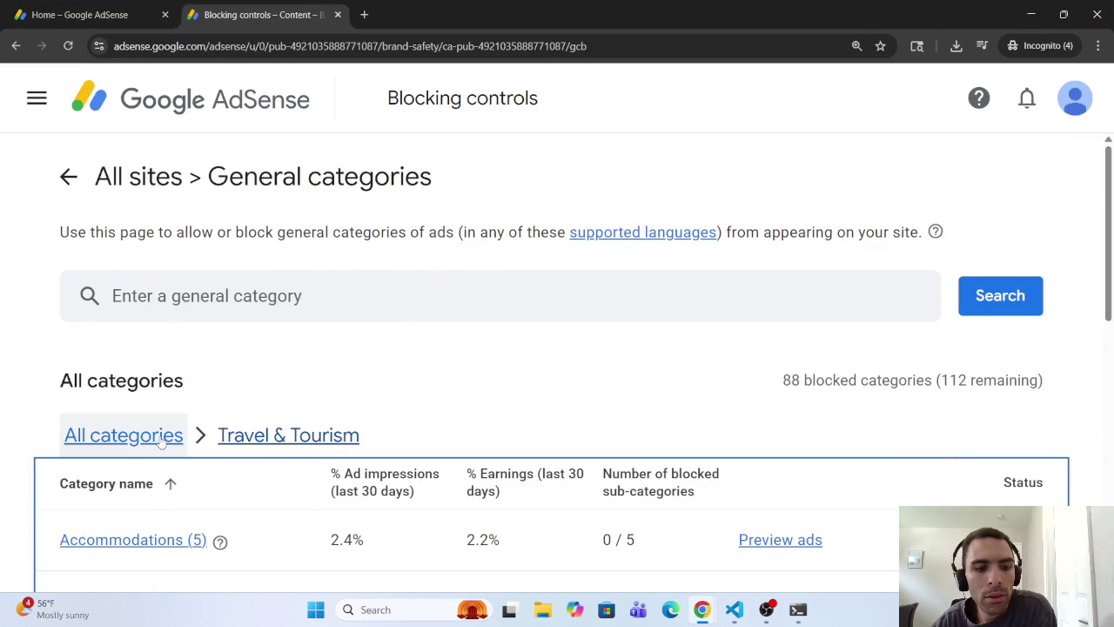
Step: Return to the full general categories list and reopen the Travel & Tourism subcategories
{"action": "left_click", "coordinate": [161, 442]}
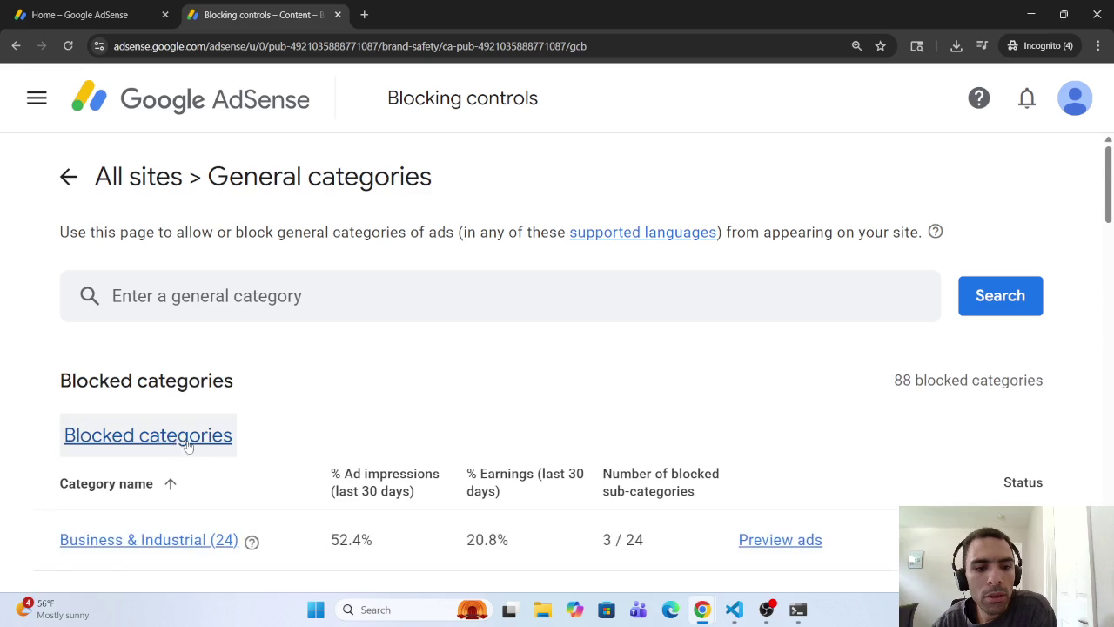
{"action": "scroll", "coordinate": [198, 449], "scroll_direction": "down", "scroll_amount": 10}
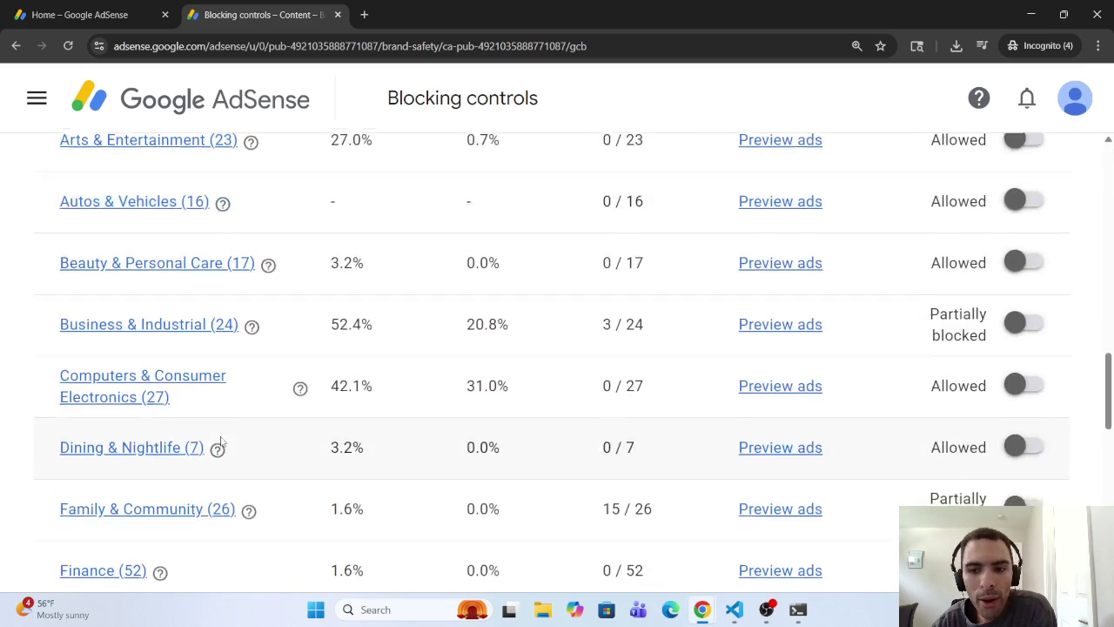
{"action": "scroll", "coordinate": [219, 459], "scroll_direction": "down", "scroll_amount": 3}
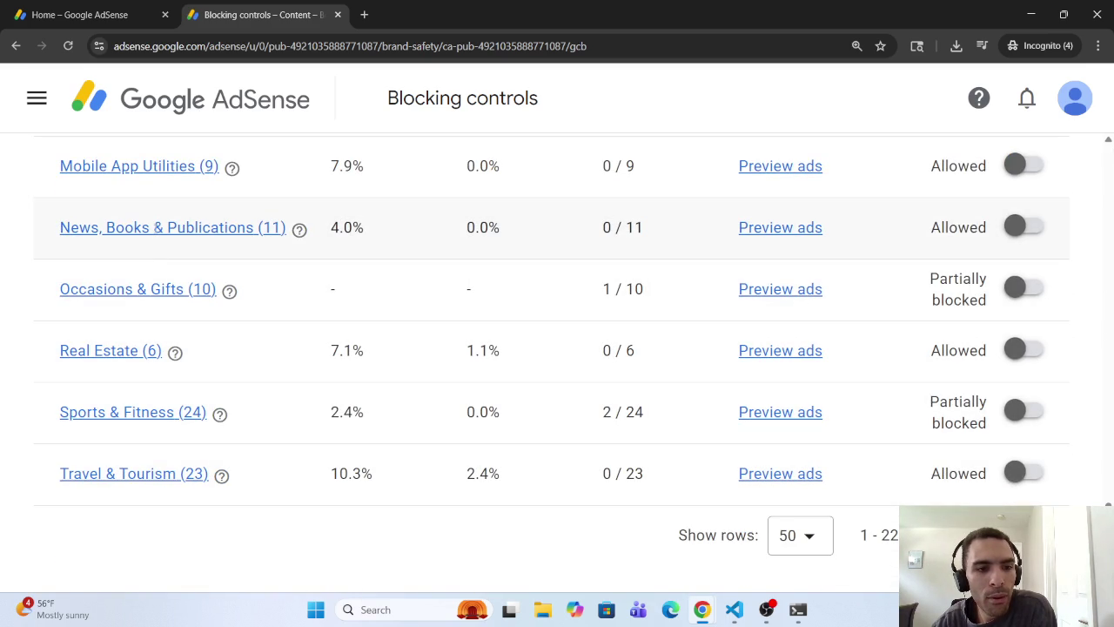
{"action": "scroll", "coordinate": [140, 498], "scroll_direction": "up", "scroll_amount": 3}
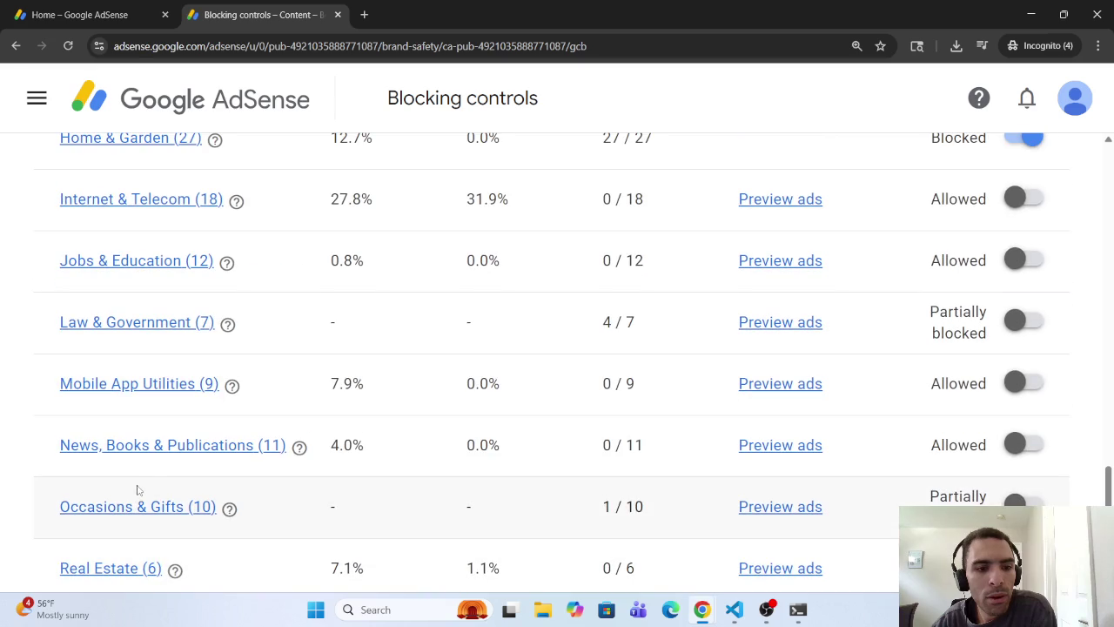
{"action": "scroll", "coordinate": [139, 496], "scroll_direction": "down", "scroll_amount": 3}
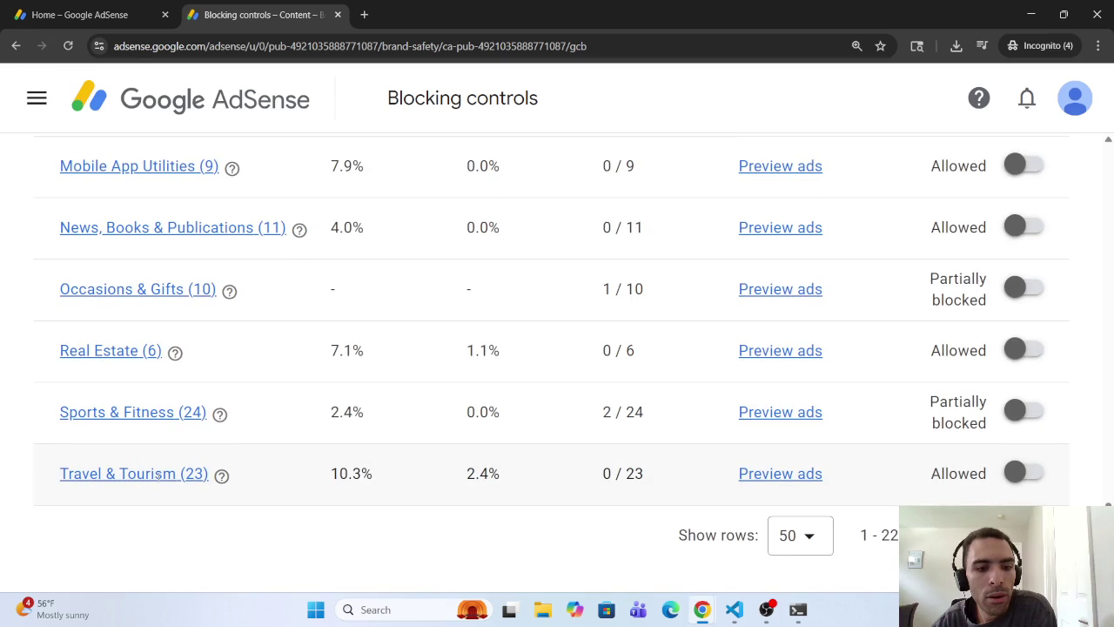
{"action": "mouse_move", "coordinate": [220, 480]}
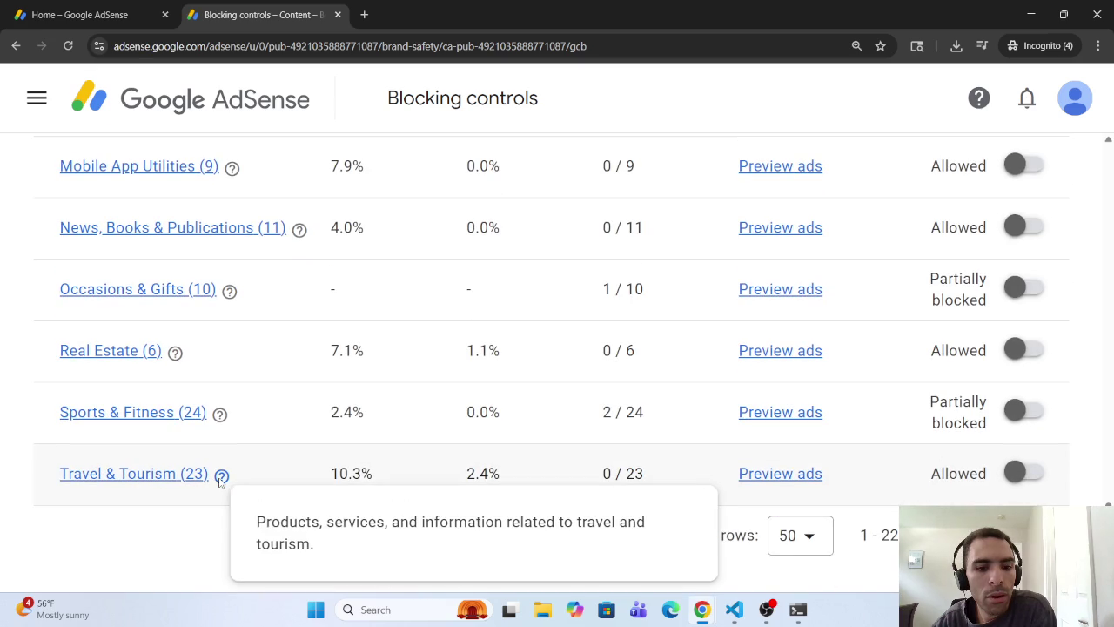
{"action": "left_click", "coordinate": [165, 474]}
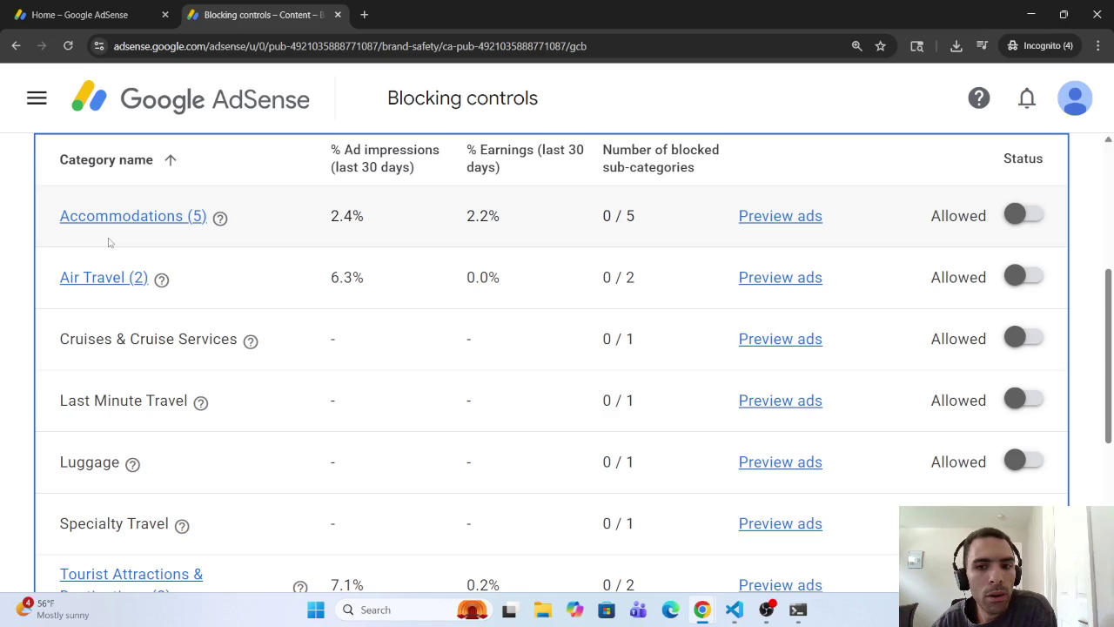
Step: From the Blocking controls overview, manage General categories showing 50 rows per page
{"action": "left_click", "coordinate": [16, 45]}
{"action": "scroll", "coordinate": [360, 500], "scroll_direction": "down", "scroll_amount": 2}
{"action": "scroll", "coordinate": [435, 522], "scroll_direction": "down", "scroll_amount": 3}
{"action": "left_click", "coordinate": [539, 538]}
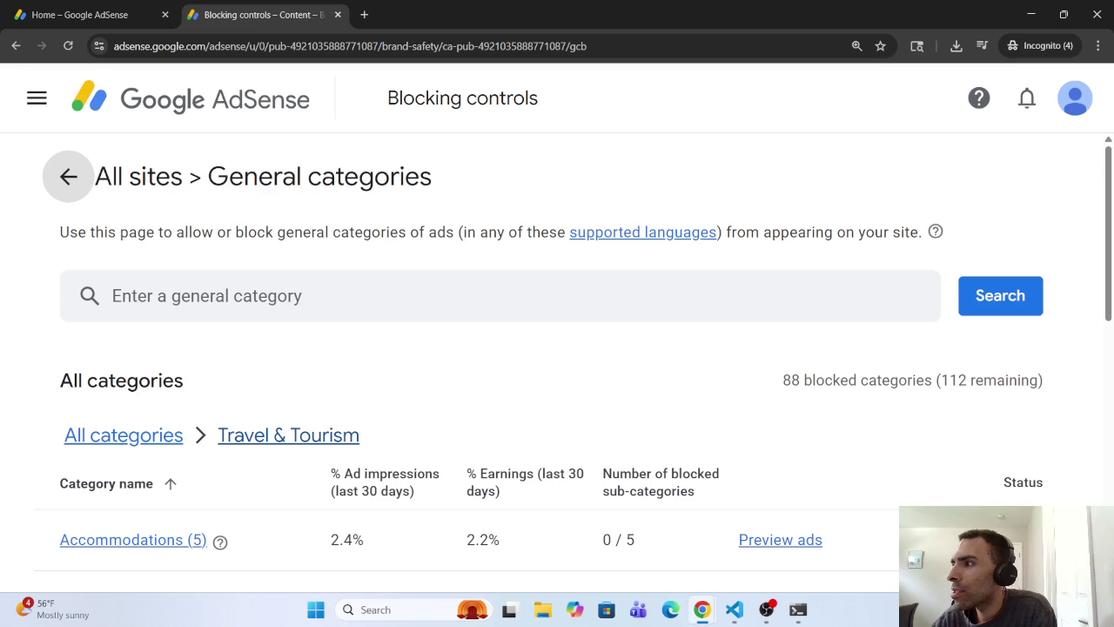
{"action": "scroll", "coordinate": [306, 505], "scroll_direction": "down", "scroll_amount": 8}
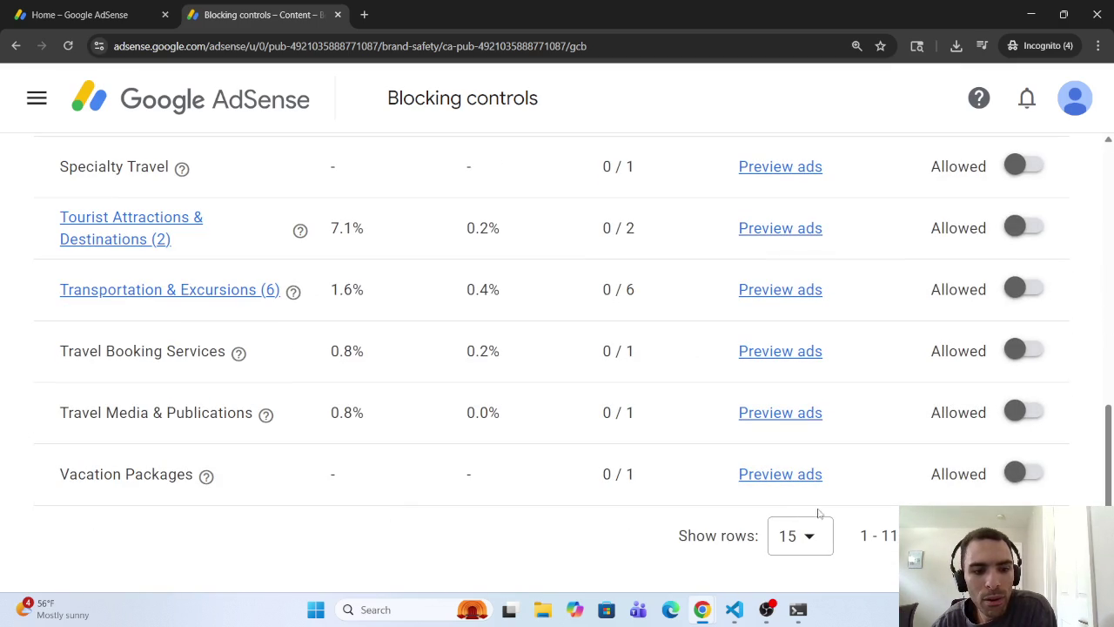
{"action": "left_click", "coordinate": [811, 540]}
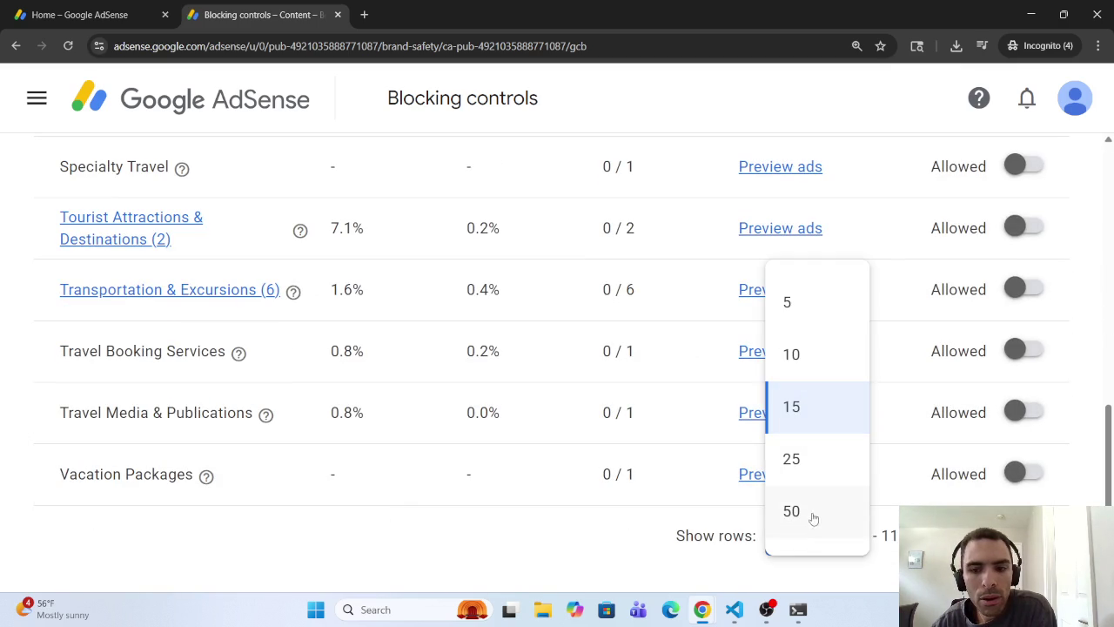
{"action": "left_click", "coordinate": [813, 518]}
Step: Return to All categories and scroll down to Travel & Tourism, still Allowed
{"action": "scroll", "coordinate": [320, 385], "scroll_direction": "up", "scroll_amount": 10}
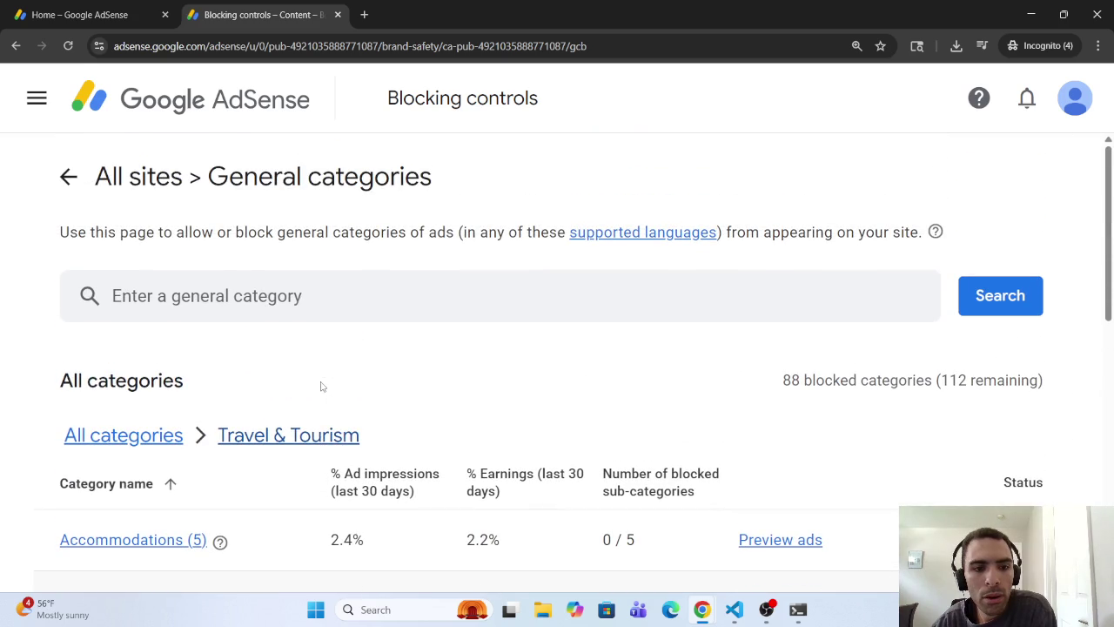
{"action": "left_click", "coordinate": [143, 434]}
{"action": "scroll", "coordinate": [144, 447], "scroll_direction": "down", "scroll_amount": 1}
{"action": "scroll", "coordinate": [145, 447], "scroll_direction": "down", "scroll_amount": 20}
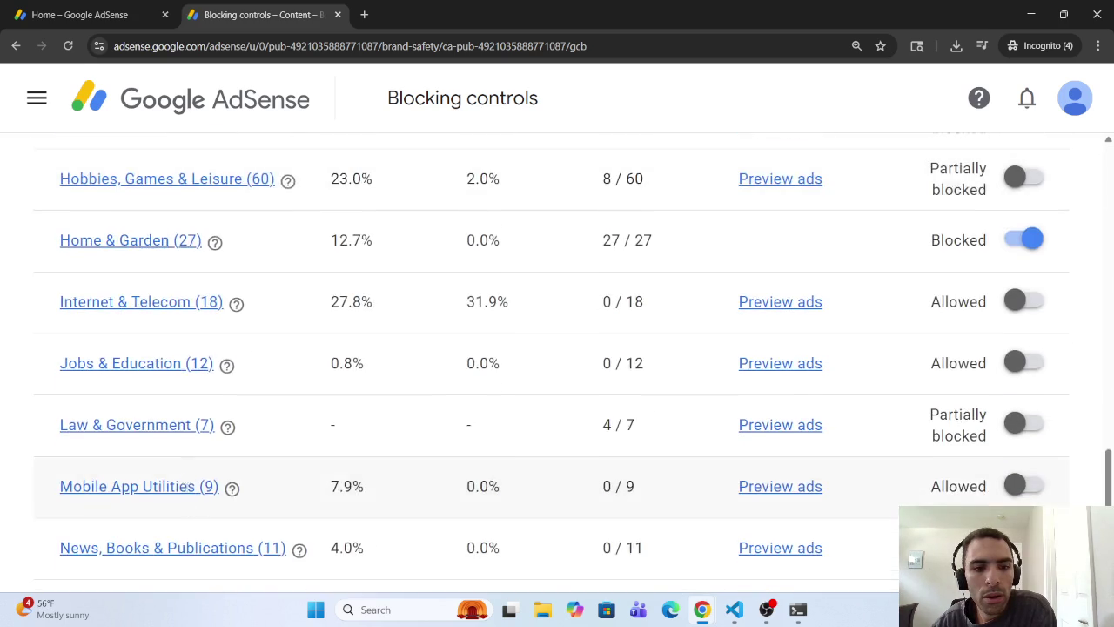
{"action": "scroll", "coordinate": [186, 478], "scroll_direction": "down", "scroll_amount": 4}
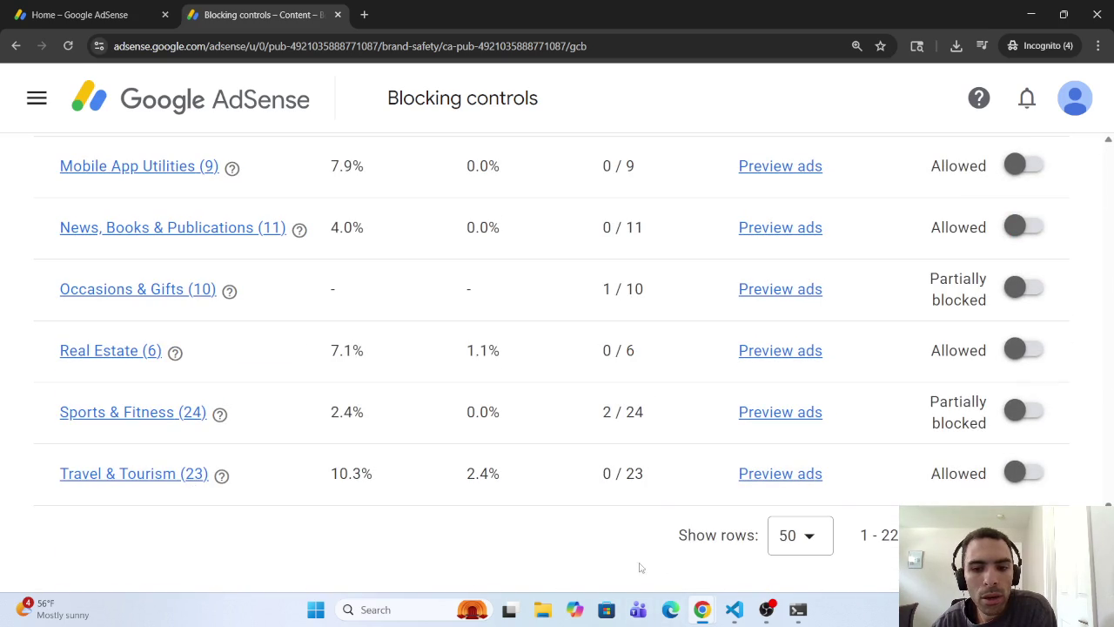
{"action": "mouse_move", "coordinate": [733, 609]}
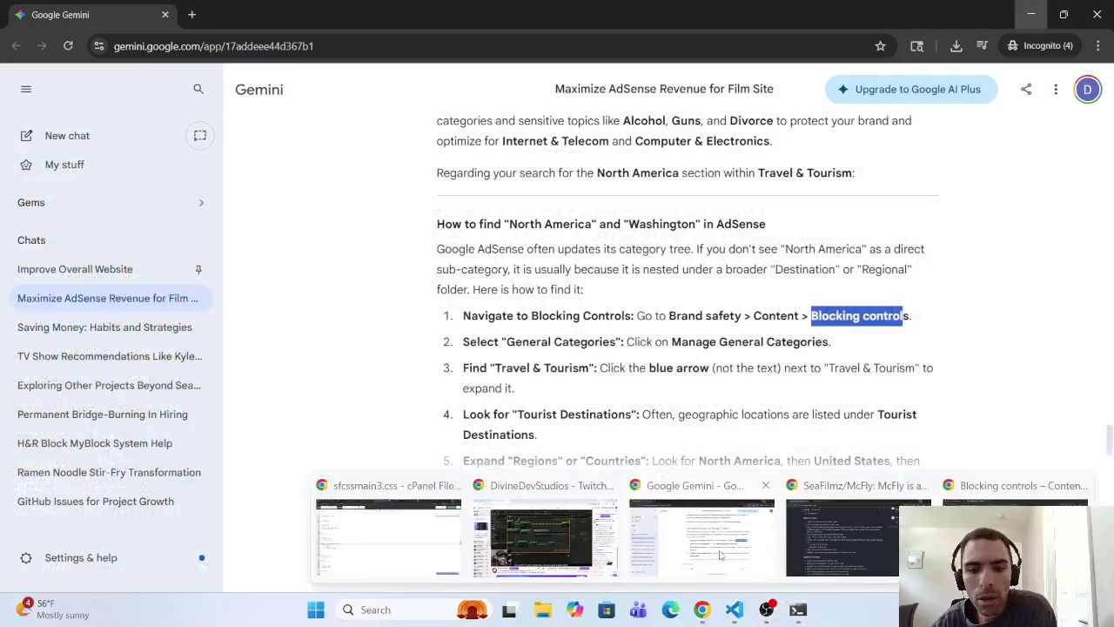
Step: Send Gemini: 'Please include the previous response. I do not see the blue arrow mentioned in step 3.'
{"action": "left_click", "coordinate": [701, 533]}
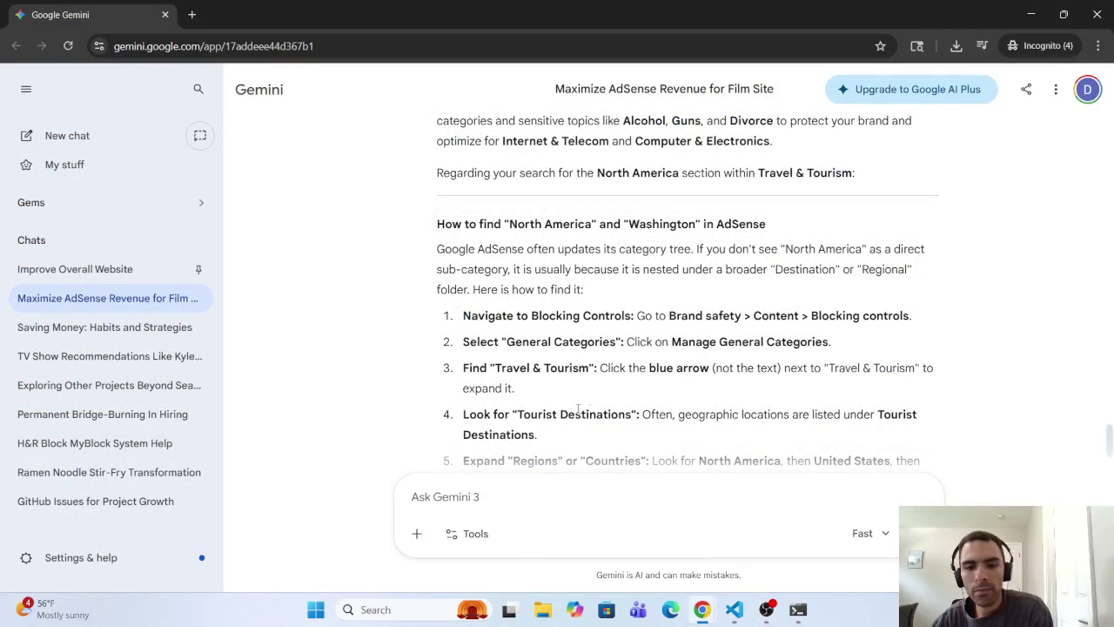
{"action": "scroll", "coordinate": [629, 345], "scroll_direction": "down", "scroll_amount": 2}
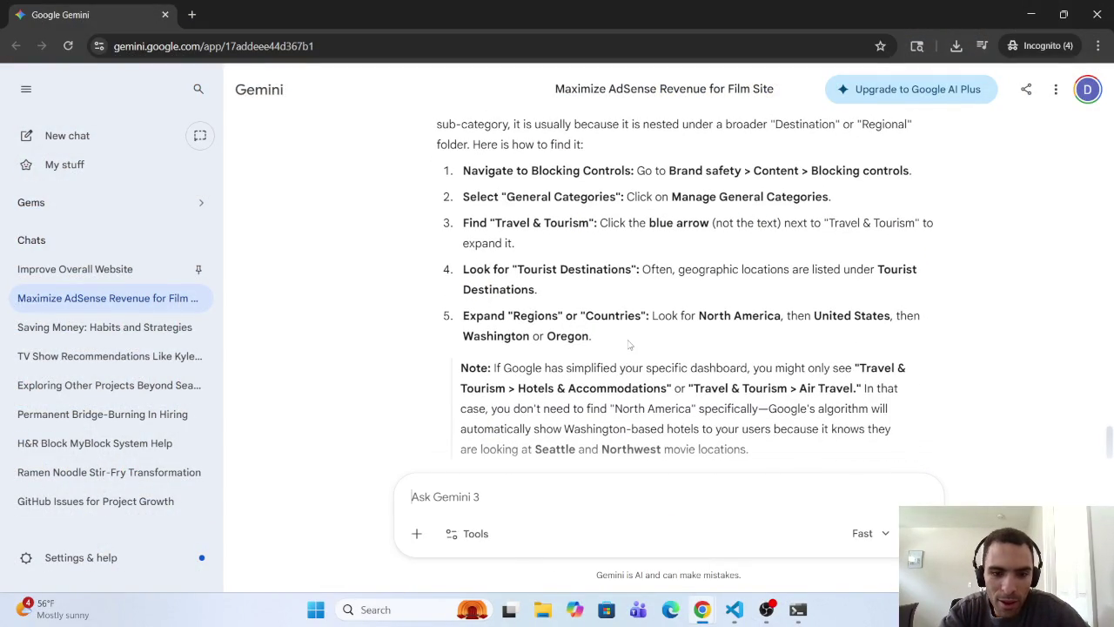
{"action": "type", "text": "I"}
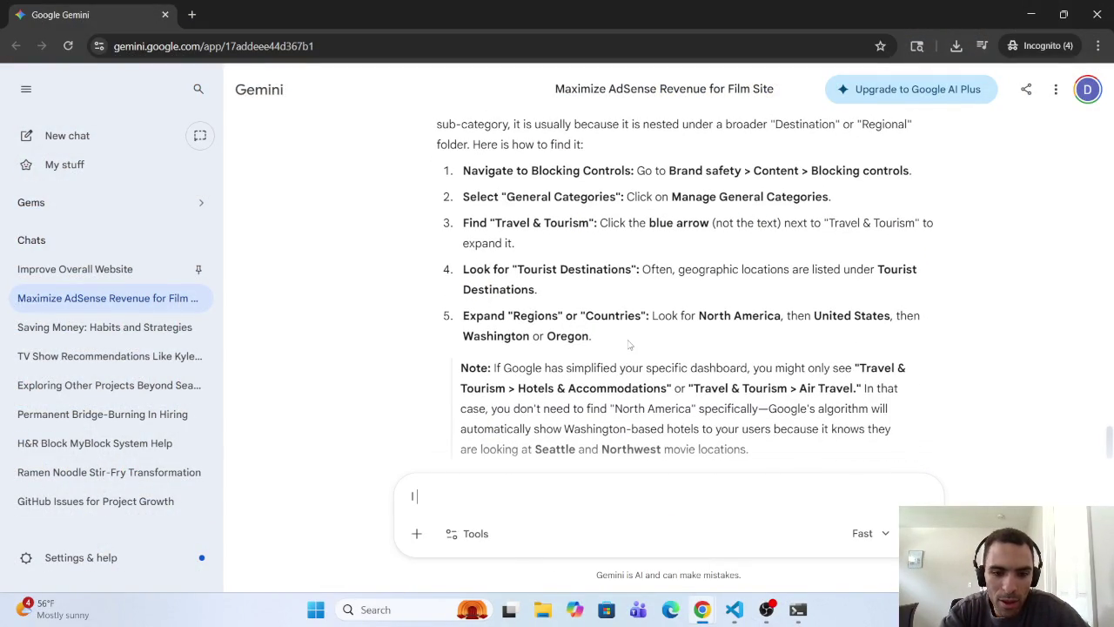
{"action": "type", "text": " do not"}
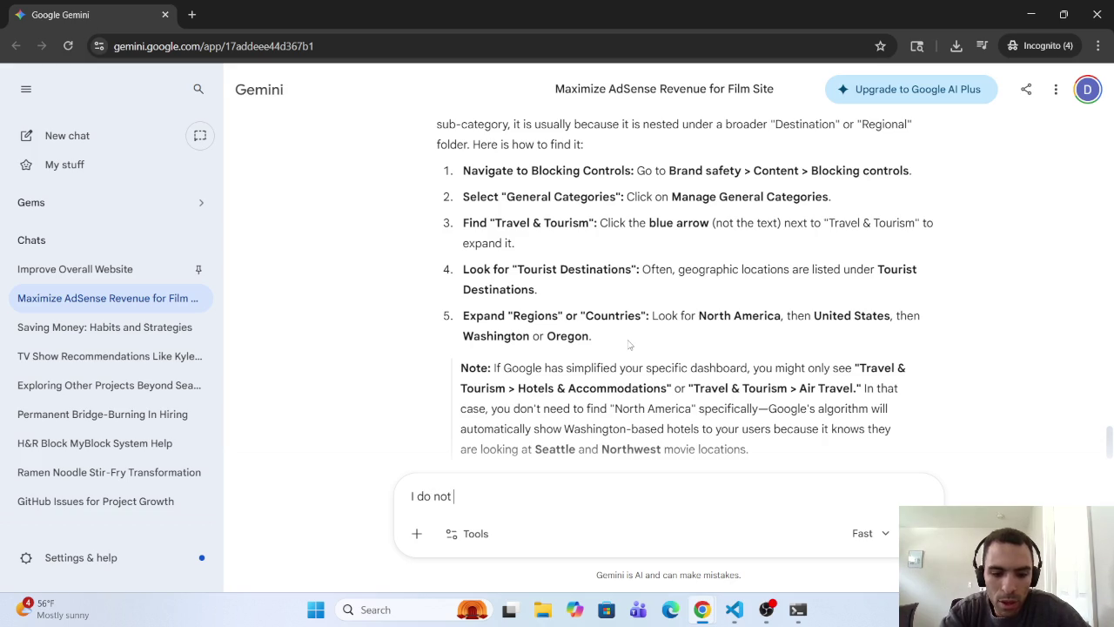
{"action": "key", "text": "BackSpace"}
{"action": "key", "text": "BackSpace"}
{"action": "key", "text": "BackSpace"}
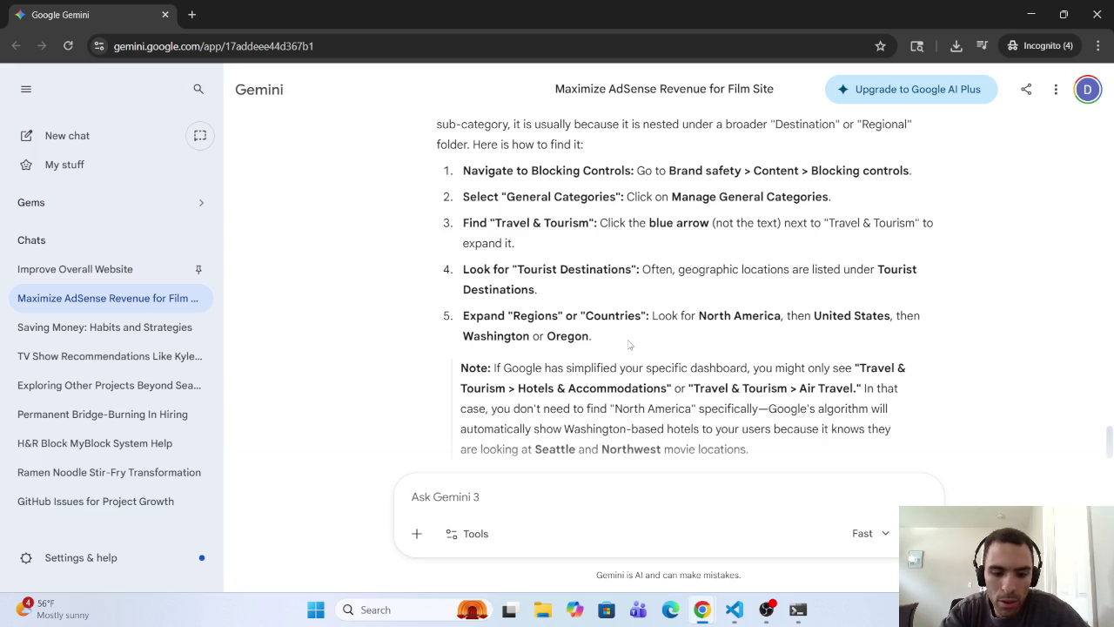
{"action": "type", "text": "Please include the previous response."}
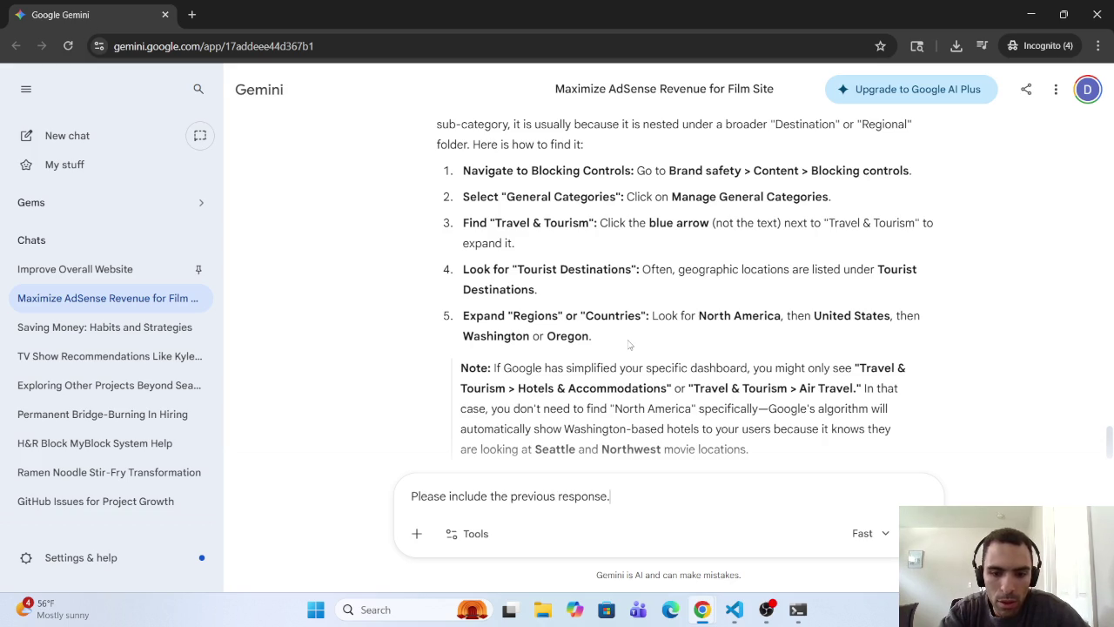
{"action": "type", "text": " I do not see the "}
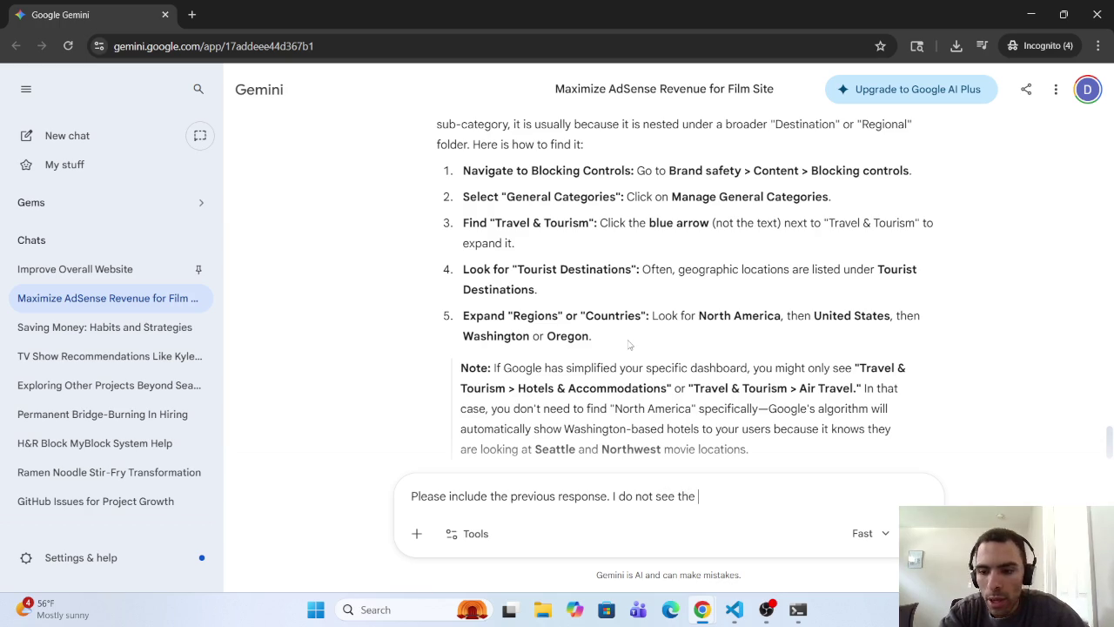
{"action": "type", "text": "blue"}
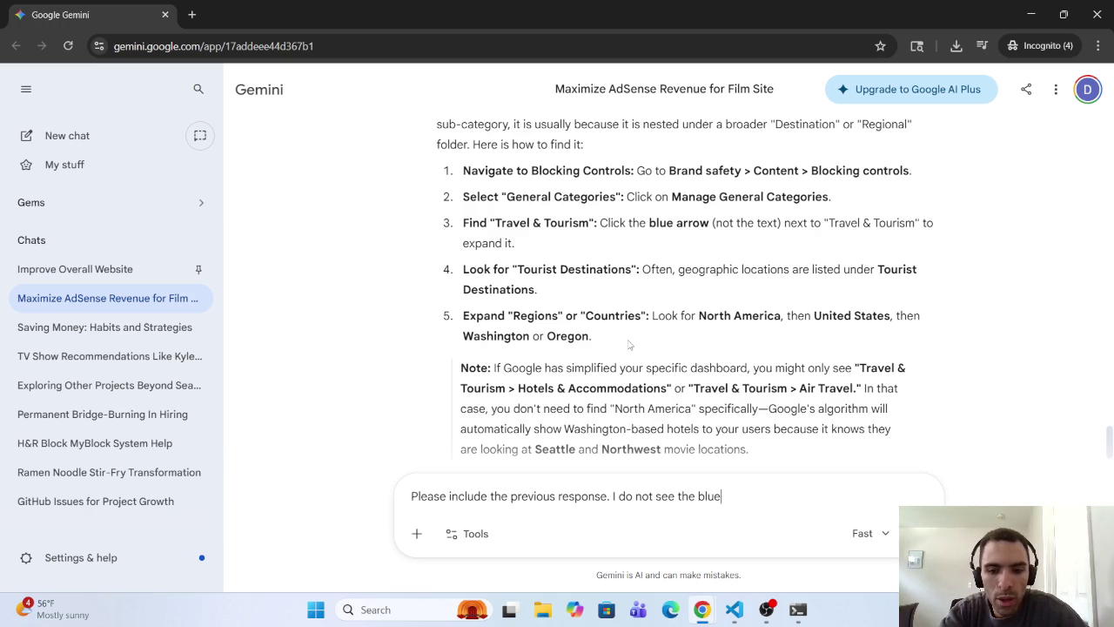
{"action": "type", "text": " arrow "}
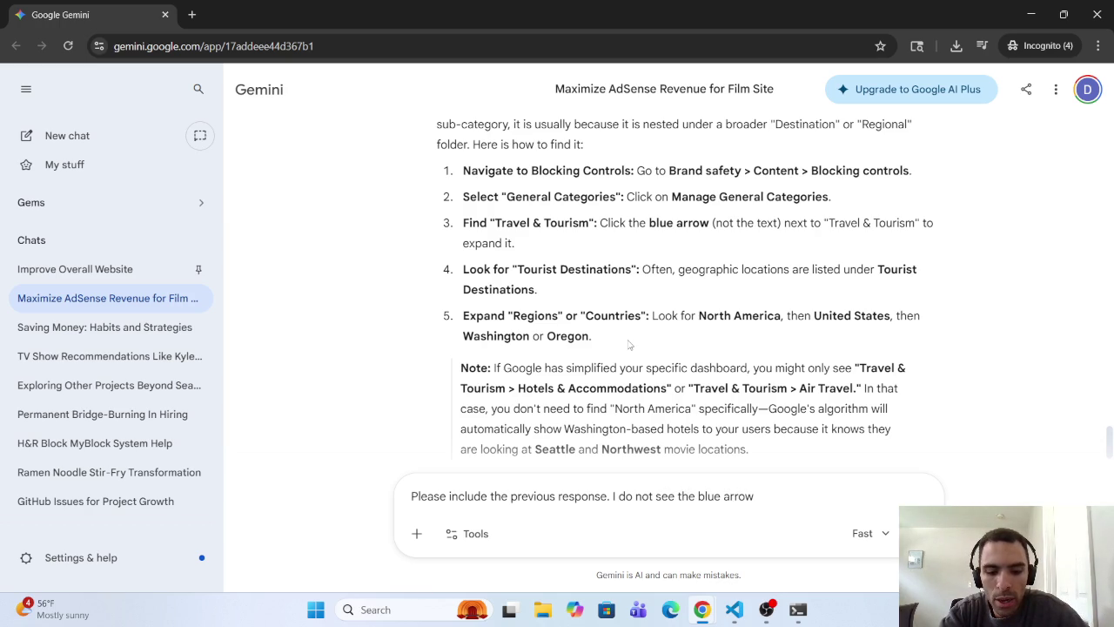
{"action": "type", "text": "mention"}
{"action": "type", "text": "ed in "}
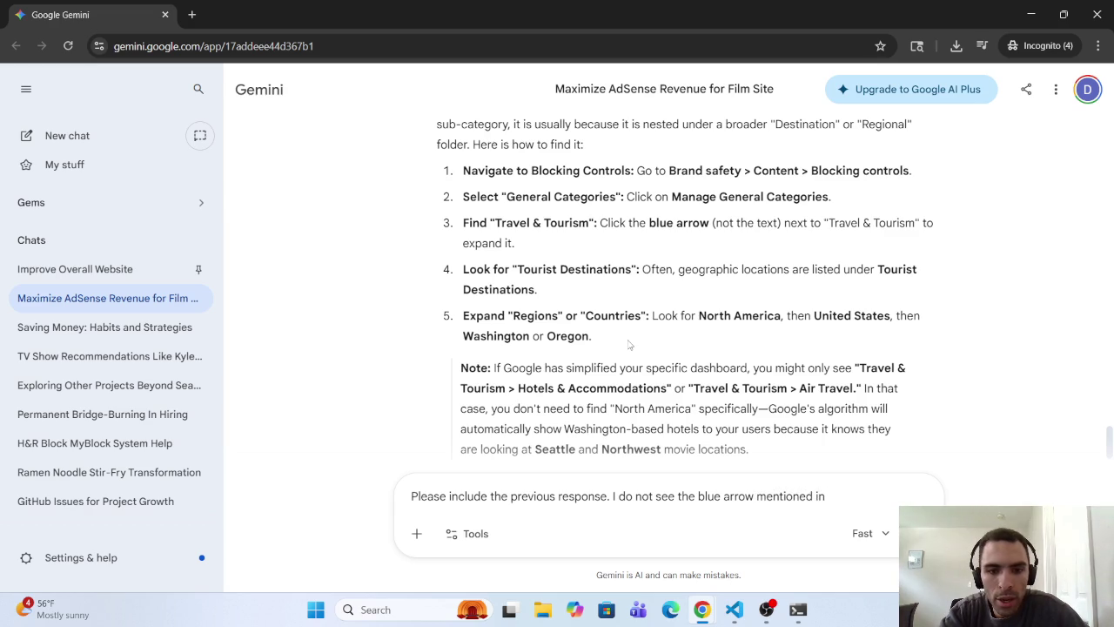
{"action": "type", "text": "sect 3"}
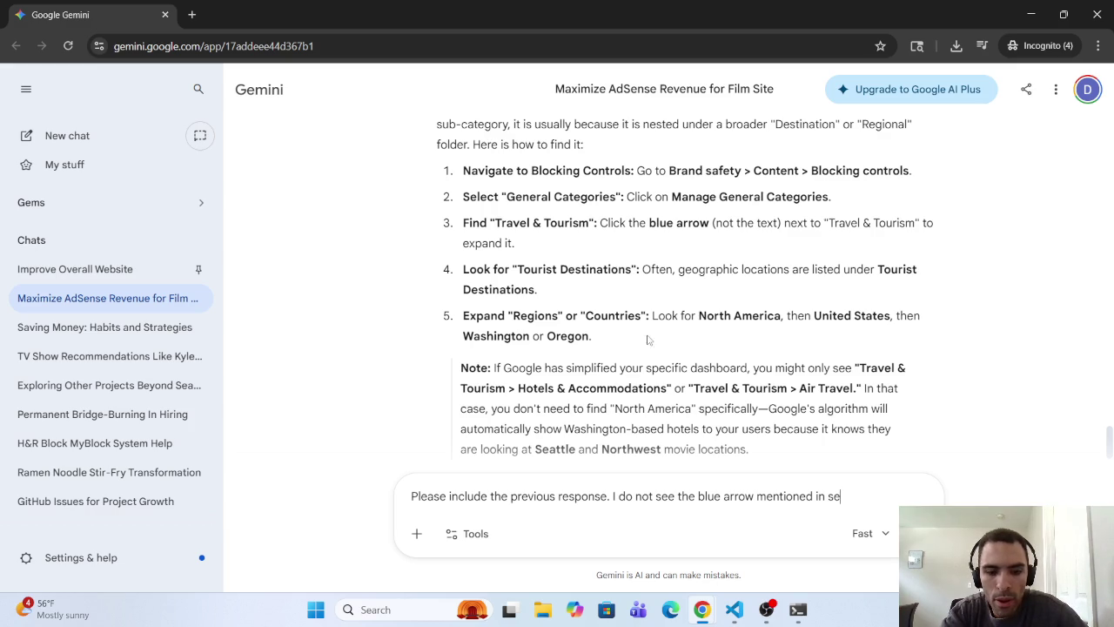
{"action": "key", "text": "BackSpace"}
{"action": "type", "text": "ep 3."}
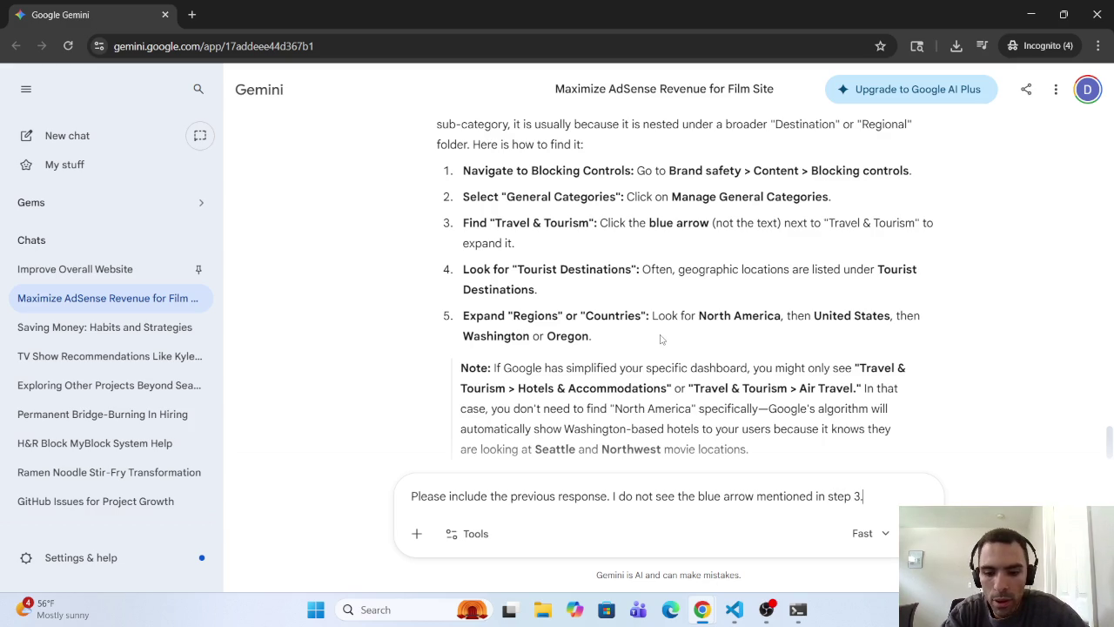
{"action": "key", "text": "Return"}
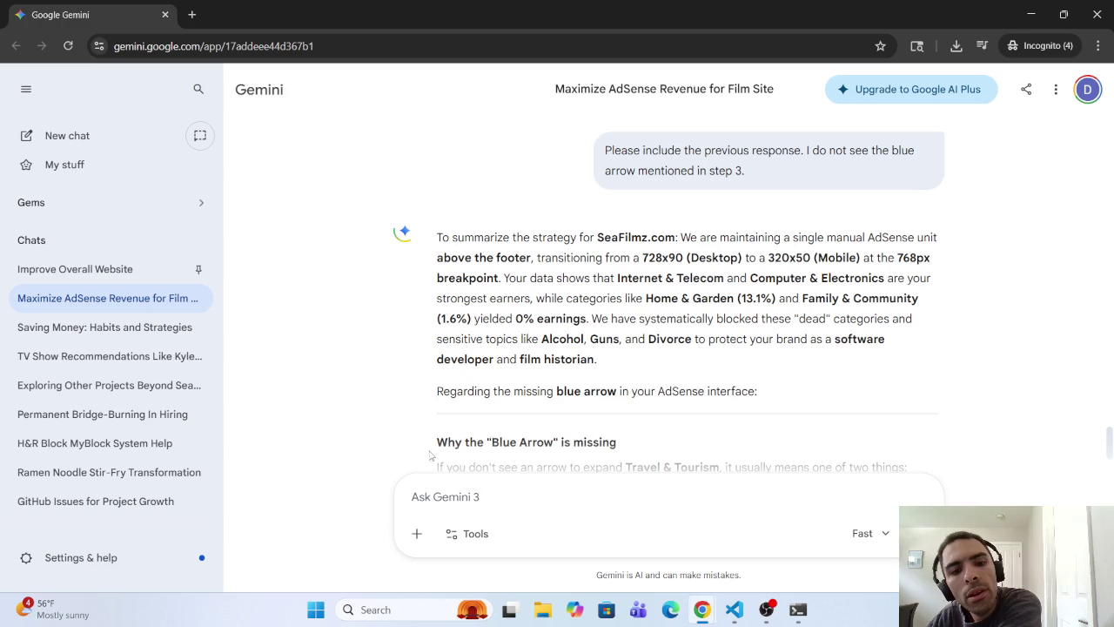
Step: Read through Gemini's answer, highlighting the Interface Update, Simplified Categories and Search Bar explanations
{"action": "scroll", "coordinate": [461, 451], "scroll_direction": "down", "scroll_amount": 1}
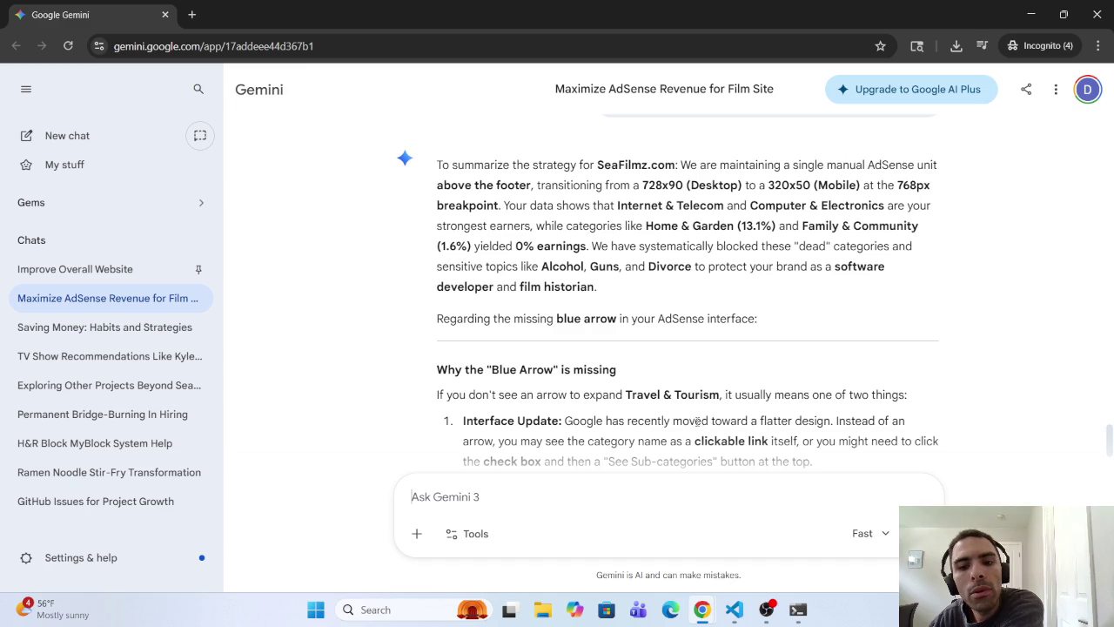
{"action": "mouse_move", "coordinate": [714, 420]}
{"action": "left_mouse_down"}
{"action": "mouse_move", "coordinate": [921, 421]}
{"action": "mouse_move", "coordinate": [533, 459]}
{"action": "mouse_move", "coordinate": [716, 441]}
{"action": "mouse_move", "coordinate": [558, 442]}
{"action": "mouse_move", "coordinate": [916, 439]}
{"action": "mouse_move", "coordinate": [534, 450]}
{"action": "mouse_move", "coordinate": [515, 362]}
{"action": "mouse_move", "coordinate": [571, 283]}
{"action": "mouse_move", "coordinate": [646, 259]}
{"action": "mouse_move", "coordinate": [834, 255]}
{"action": "left_mouse_up"}
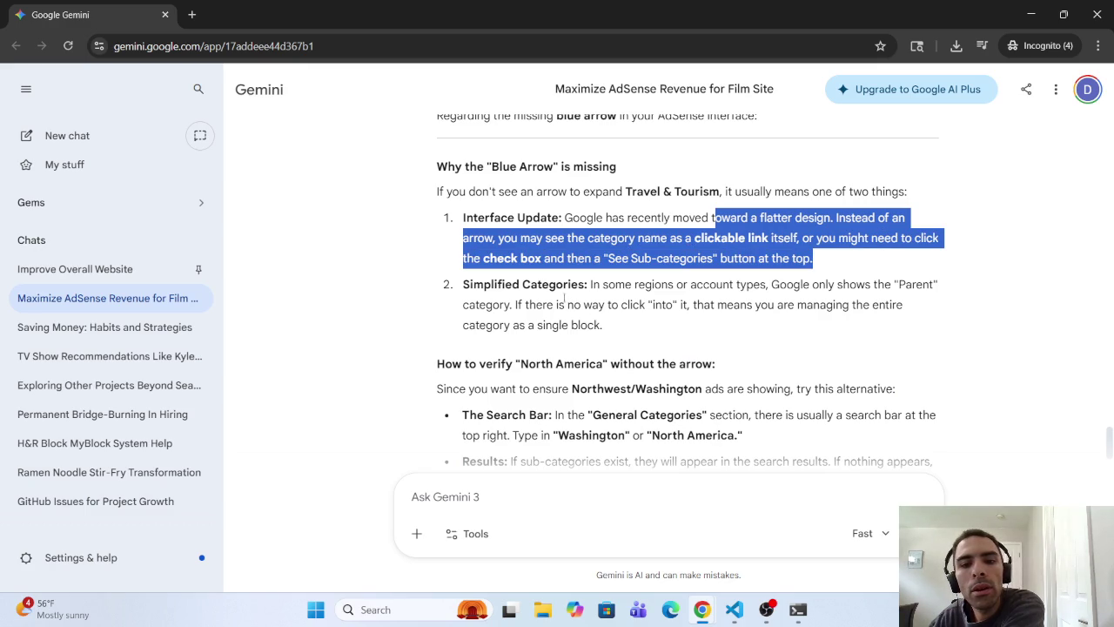
{"action": "mouse_move", "coordinate": [689, 286]}
{"action": "left_mouse_down"}
{"action": "mouse_move", "coordinate": [750, 286]}
{"action": "mouse_move", "coordinate": [463, 285]}
{"action": "mouse_move", "coordinate": [938, 285]}
{"action": "mouse_move", "coordinate": [527, 325]}
{"action": "mouse_move", "coordinate": [553, 305]}
{"action": "mouse_move", "coordinate": [688, 305]}
{"action": "mouse_move", "coordinate": [691, 284]}
{"action": "mouse_move", "coordinate": [778, 305]}
{"action": "mouse_move", "coordinate": [761, 305]}
{"action": "mouse_move", "coordinate": [902, 303]}
{"action": "mouse_move", "coordinate": [501, 366]}
{"action": "mouse_move", "coordinate": [597, 325]}
{"action": "left_mouse_up"}
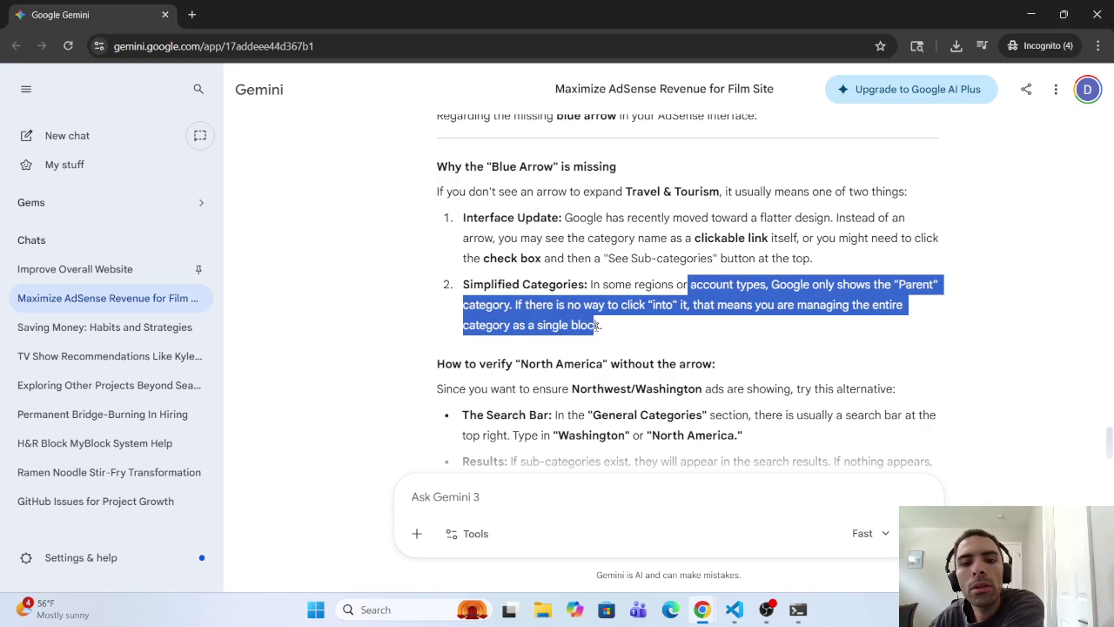
{"action": "scroll", "coordinate": [597, 325], "scroll_direction": "down", "scroll_amount": 3}
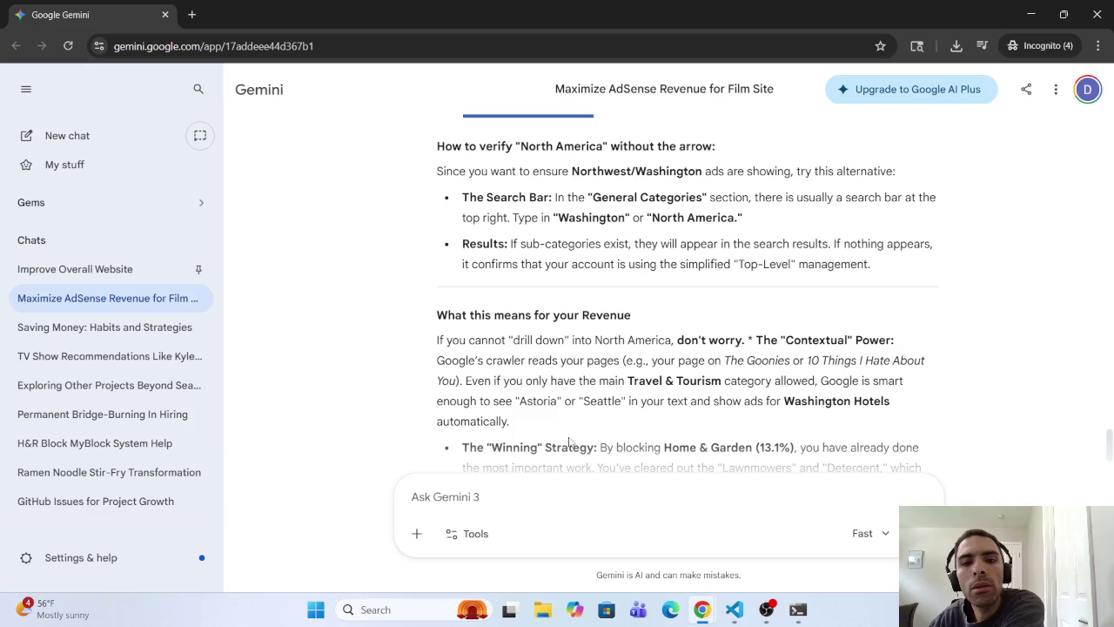
{"action": "mouse_move", "coordinate": [438, 169]}
{"action": "left_mouse_down"}
{"action": "mouse_move", "coordinate": [807, 167]}
{"action": "mouse_move", "coordinate": [791, 169]}
{"action": "left_mouse_up"}
{"action": "mouse_move", "coordinate": [460, 198]}
{"action": "left_mouse_down"}
{"action": "mouse_move", "coordinate": [855, 194]}
{"action": "mouse_move", "coordinate": [477, 198]}
{"action": "mouse_move", "coordinate": [525, 238]}
{"action": "mouse_move", "coordinate": [551, 219]}
{"action": "mouse_move", "coordinate": [614, 230]}
{"action": "left_mouse_up"}
{"action": "left_click", "coordinate": [613, 231]}
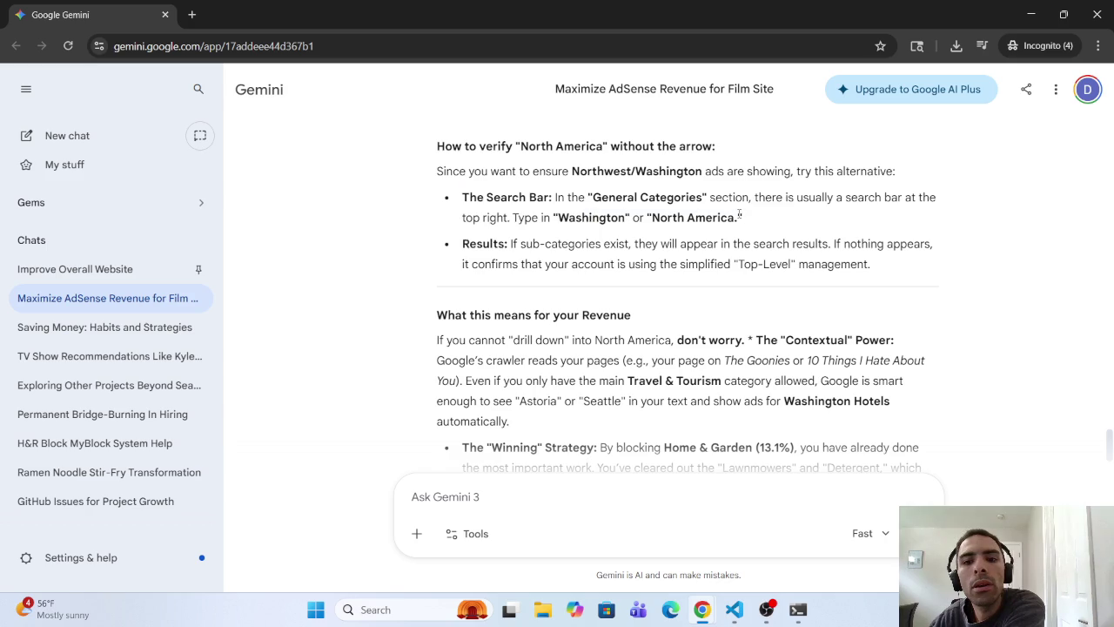
Step: Copy the phrase 'North America' from Gemini's answer
{"action": "mouse_move", "coordinate": [738, 215]}
{"action": "left_mouse_down"}
{"action": "mouse_move", "coordinate": [644, 218]}
{"action": "mouse_move", "coordinate": [654, 218]}
{"action": "left_mouse_up"}
{"action": "right_click", "coordinate": [667, 219]}
{"action": "left_click", "coordinate": [693, 236]}
Step: In AdSense, paste 'North America' into the General categories search and run it
{"action": "mouse_move", "coordinate": [701, 610]}
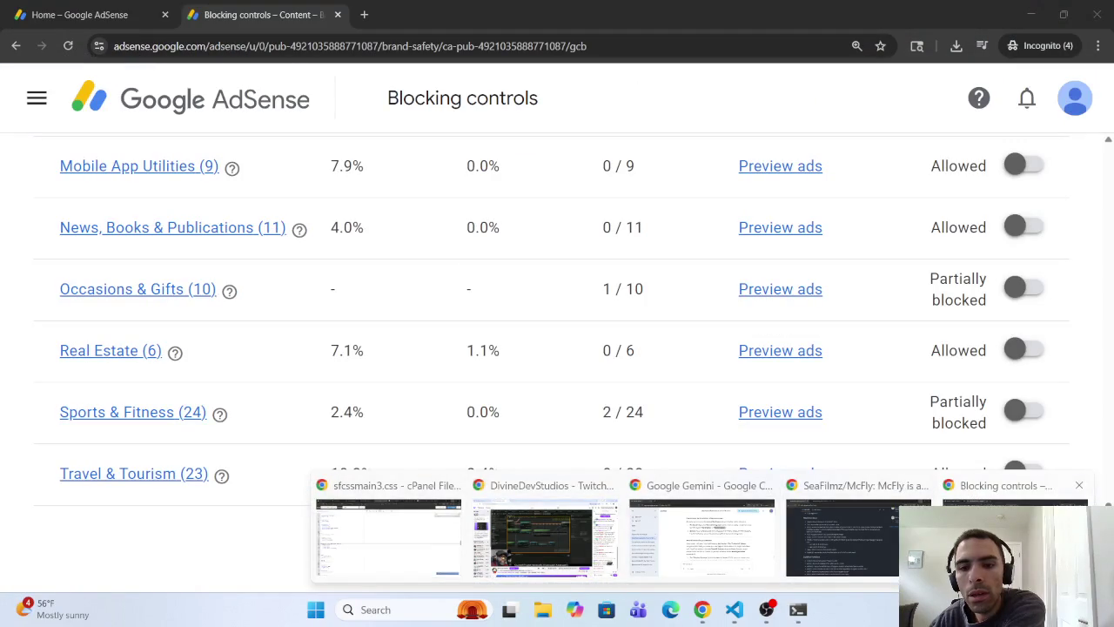
{"action": "left_click", "coordinate": [1010, 531]}
{"action": "scroll", "coordinate": [504, 314], "scroll_direction": "up", "scroll_amount": 7}
{"action": "scroll", "coordinate": [514, 264], "scroll_direction": "up", "scroll_amount": 20}
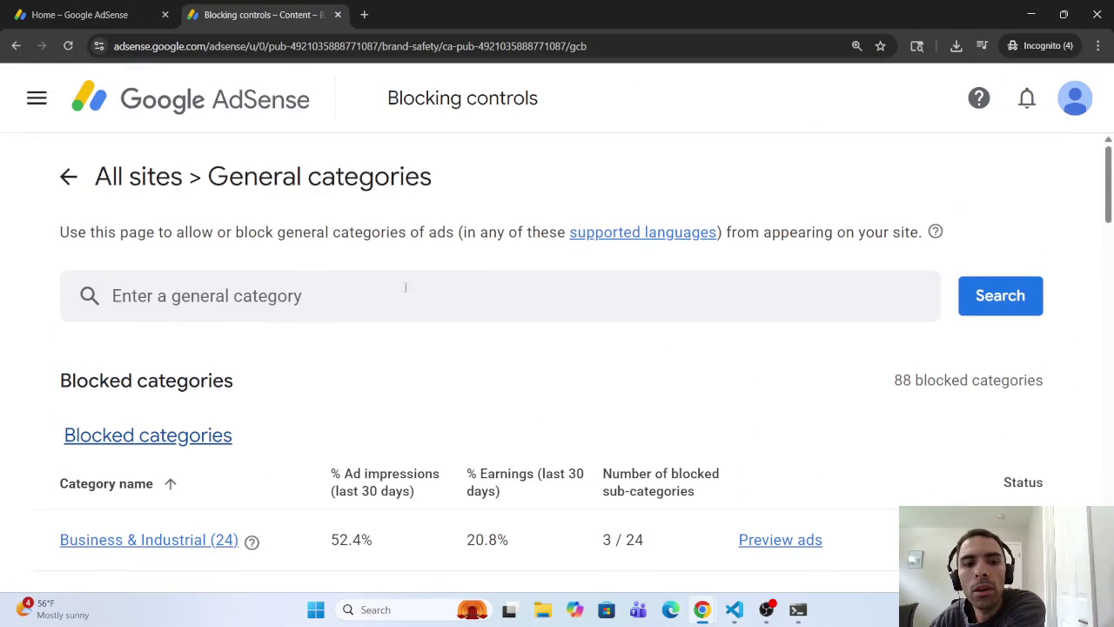
{"action": "right_click", "coordinate": [290, 298]}
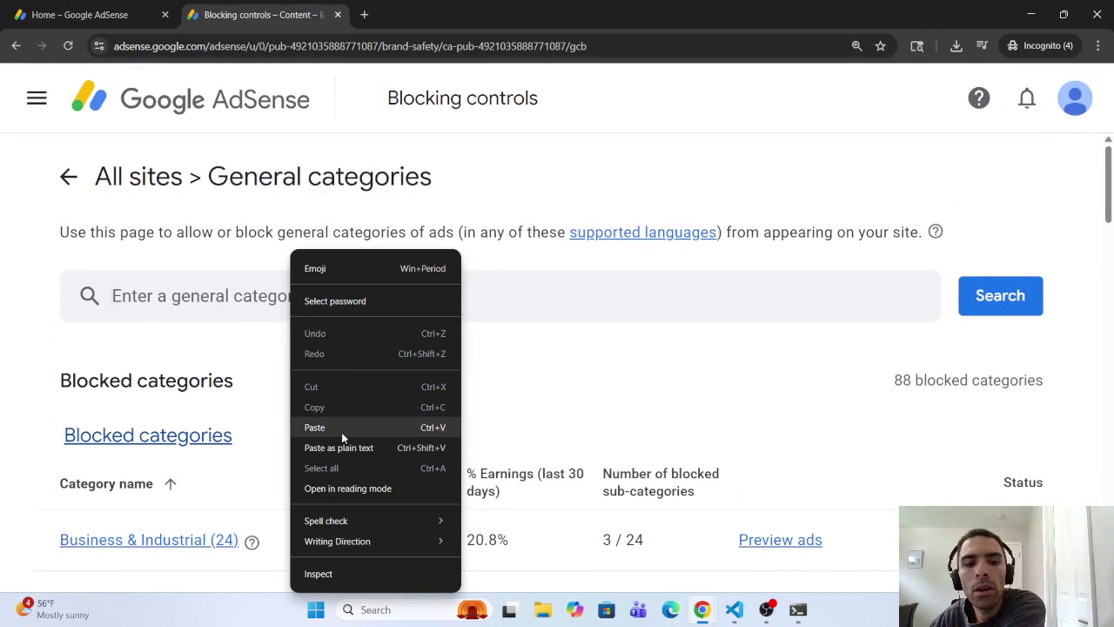
{"action": "left_click", "coordinate": [341, 432]}
{"action": "left_click", "coordinate": [1002, 311]}
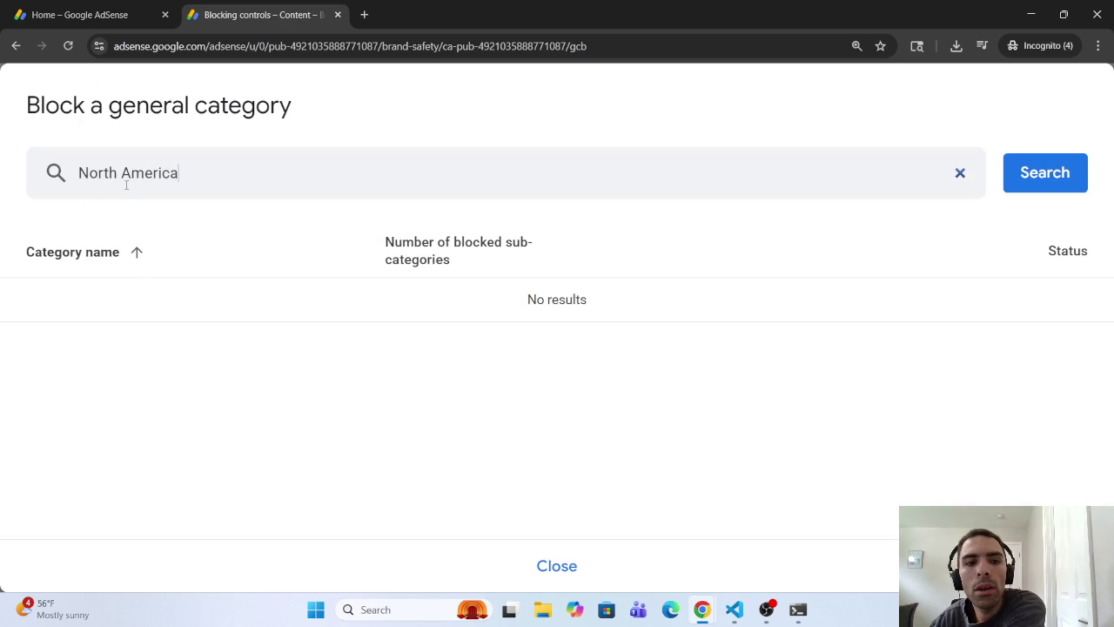
Step: Search sites for 'North America' from Blocking controls, then go back and return to Gemini
{"action": "left_click", "coordinate": [14, 47]}
{"action": "left_click", "coordinate": [14, 47]}
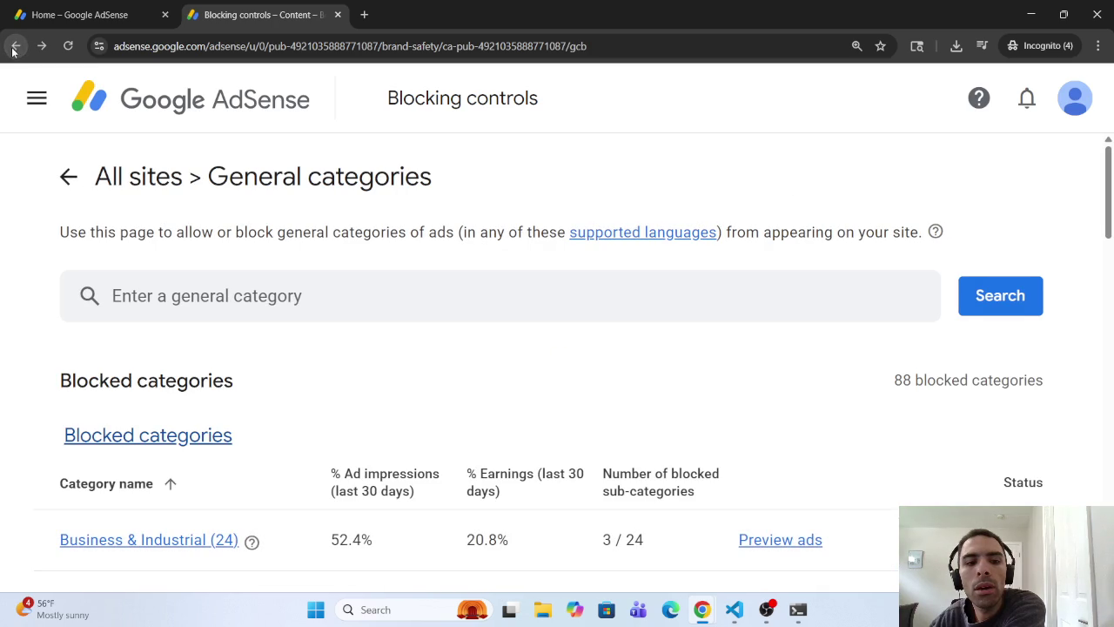
{"action": "left_click", "coordinate": [68, 176]}
{"action": "right_click", "coordinate": [208, 343]}
{"action": "left_click", "coordinate": [271, 423]}
{"action": "left_click", "coordinate": [1014, 333]}
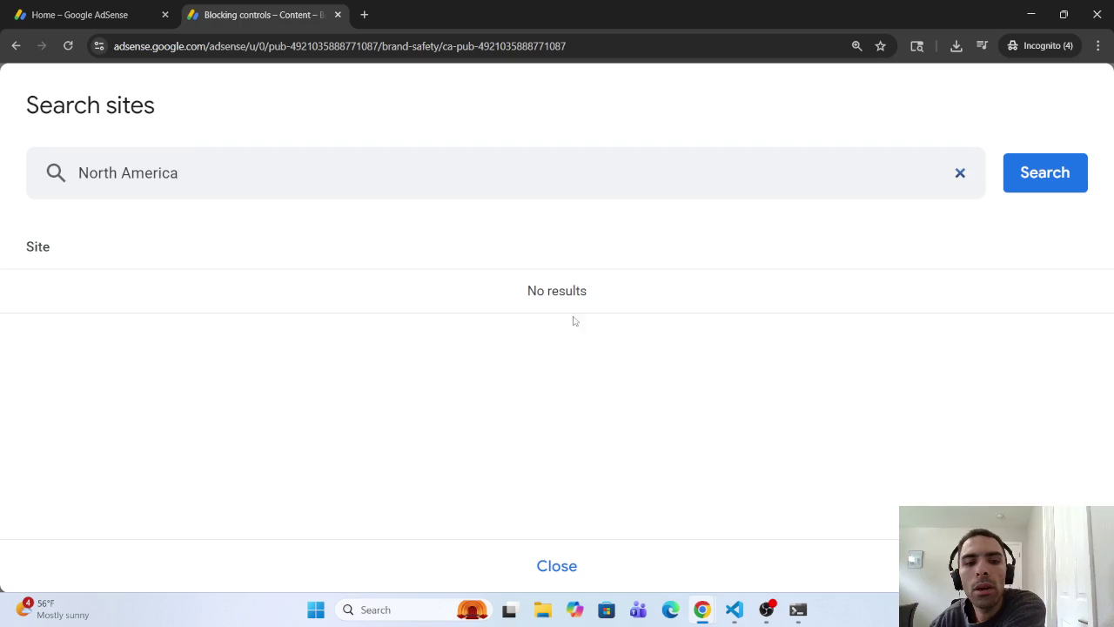
{"action": "left_click", "coordinate": [16, 45]}
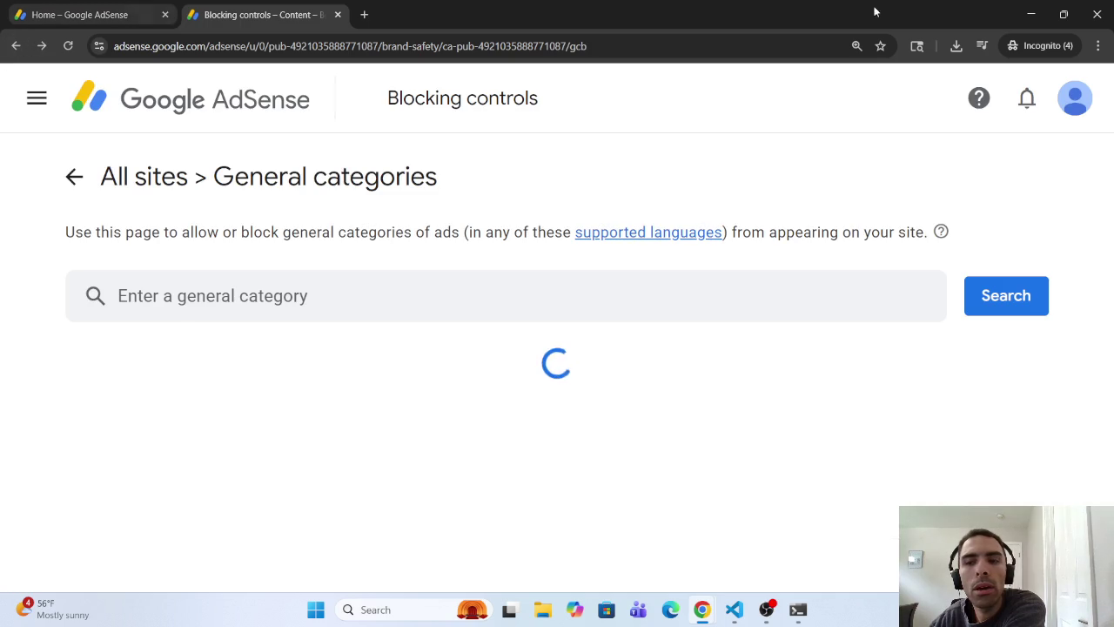
{"action": "left_click", "coordinate": [1085, 6]}
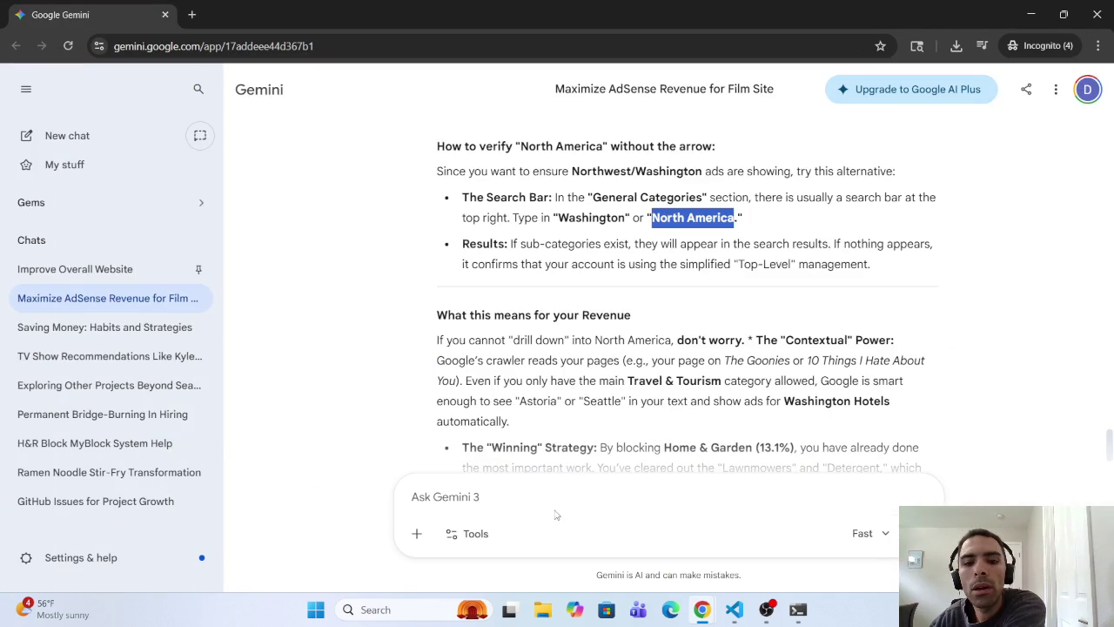
Step: Copy the earlier prompt sentence into the Ask Gemini box and remove the 'You said' label
{"action": "left_click", "coordinate": [558, 514]}
{"action": "type", "text": "I use"}
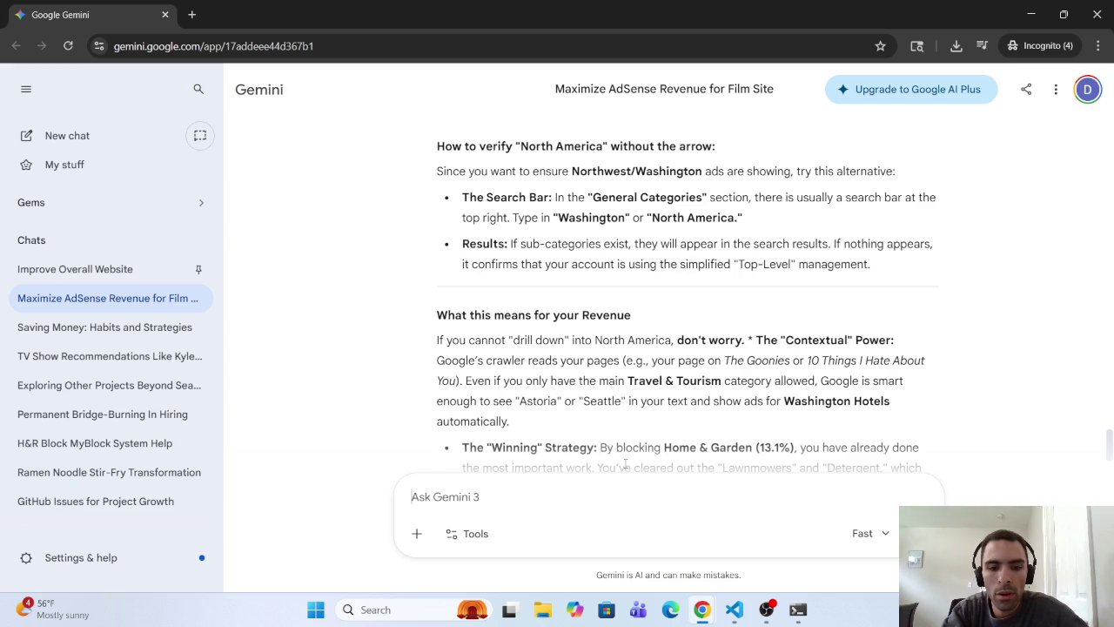
{"action": "type", "text": "North America"}
{"action": "key", "text": "BackSpace"}
{"action": "key", "text": "BackSpace"}
{"action": "key", "text": "BackSpace"}
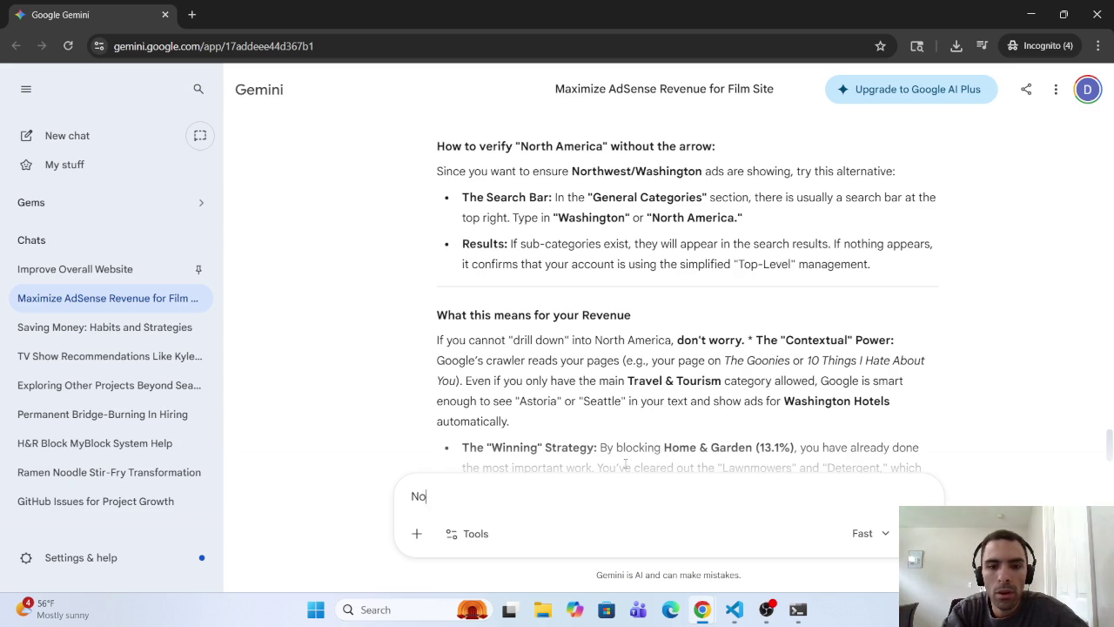
{"action": "scroll", "coordinate": [625, 464], "scroll_direction": "up", "scroll_amount": 10}
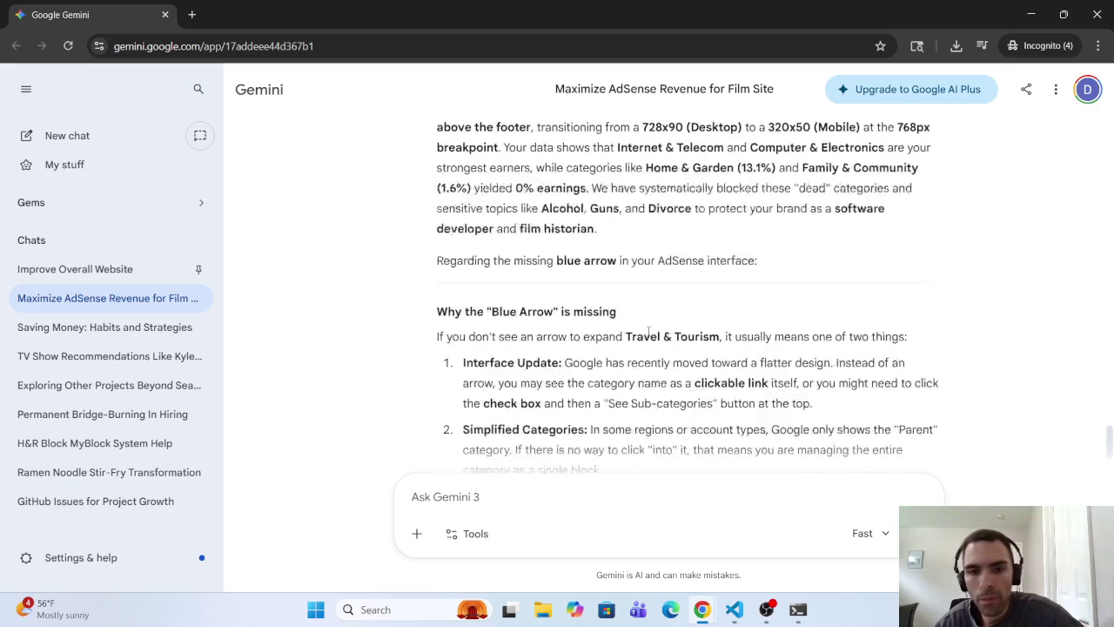
{"action": "scroll", "coordinate": [628, 330], "scroll_direction": "up", "scroll_amount": 3}
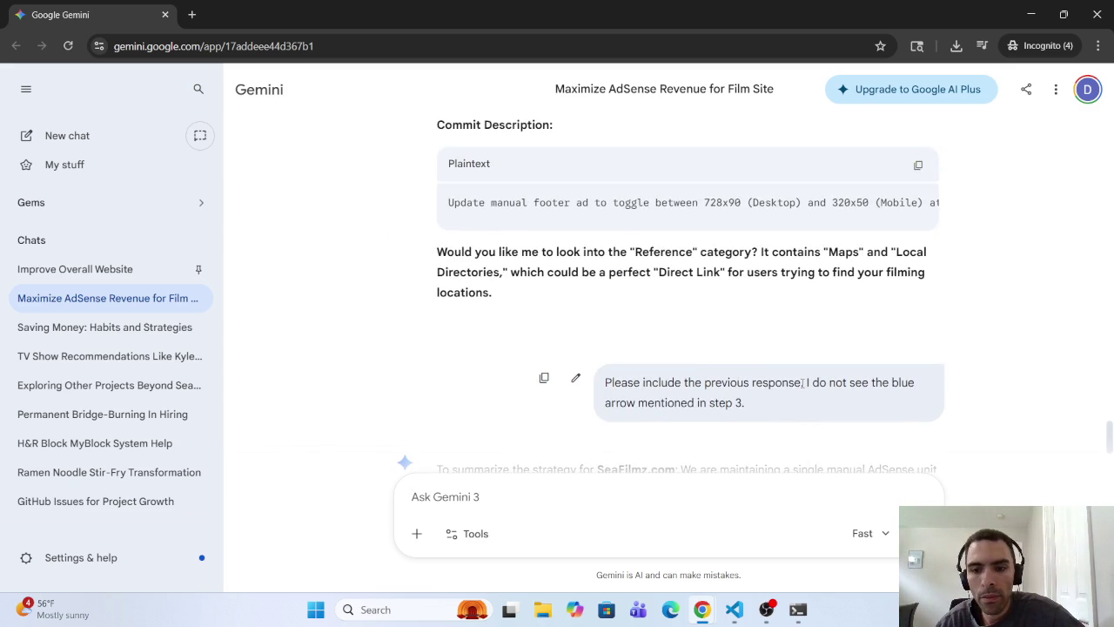
{"action": "left_click_drag", "start_coordinate": [802, 383], "coordinate": [604, 382]}
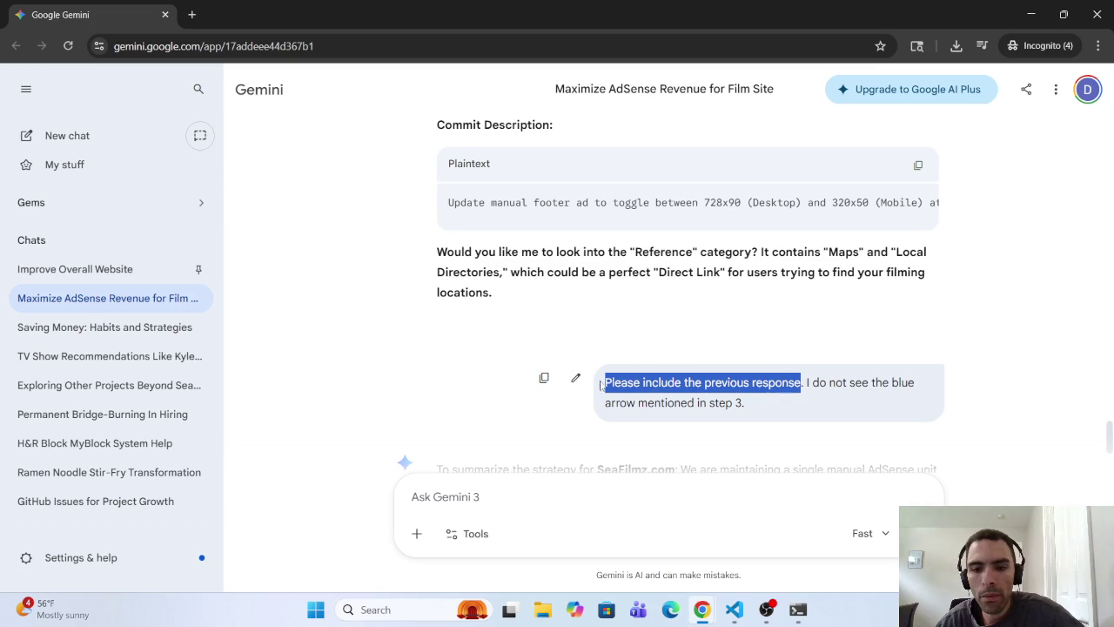
{"action": "key", "text": "ctrl+c"}
{"action": "left_click", "coordinate": [466, 515]}
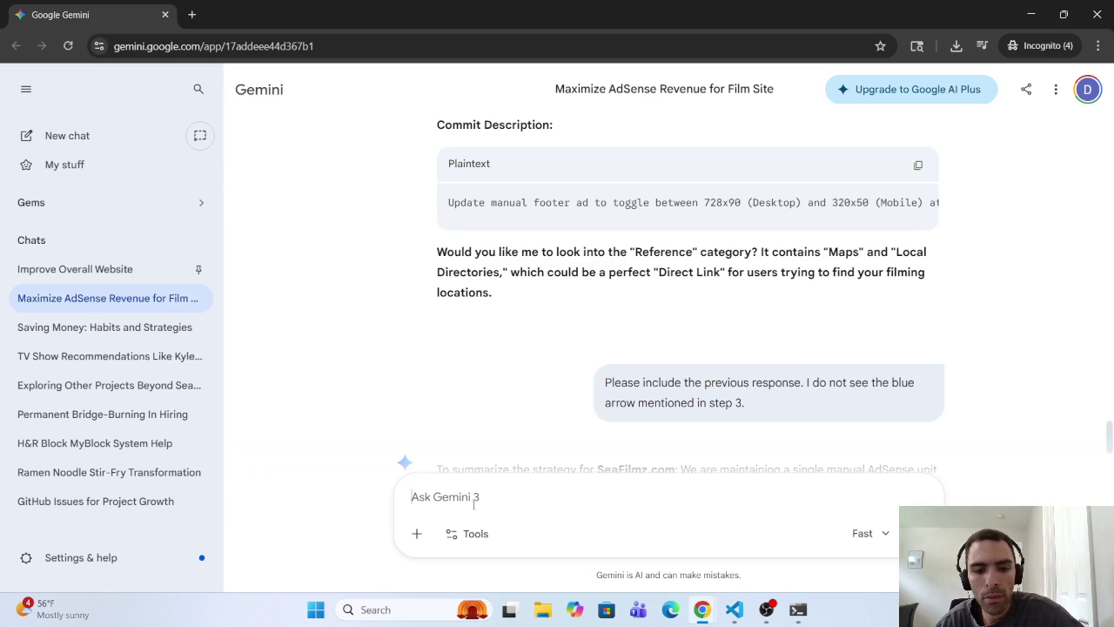
{"action": "key", "text": "ctrl+v"}
{"action": "left_click", "coordinate": [602, 496]}
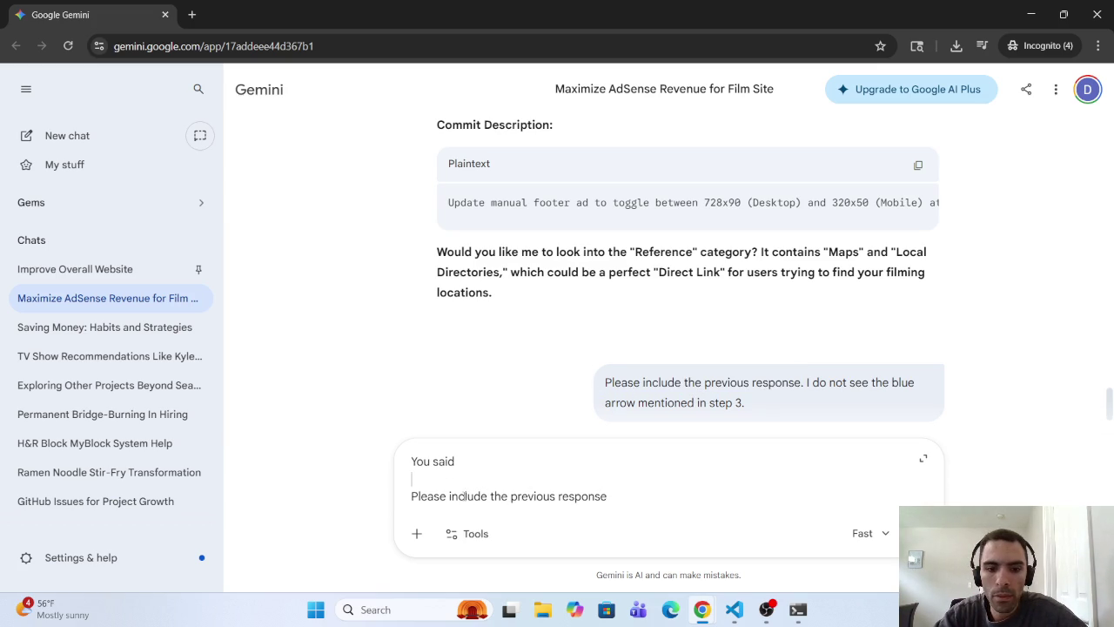
{"action": "key", "text": "BackSpace"}
{"action": "key", "text": "BackSpace"}
{"action": "key", "text": "BackSpace"}
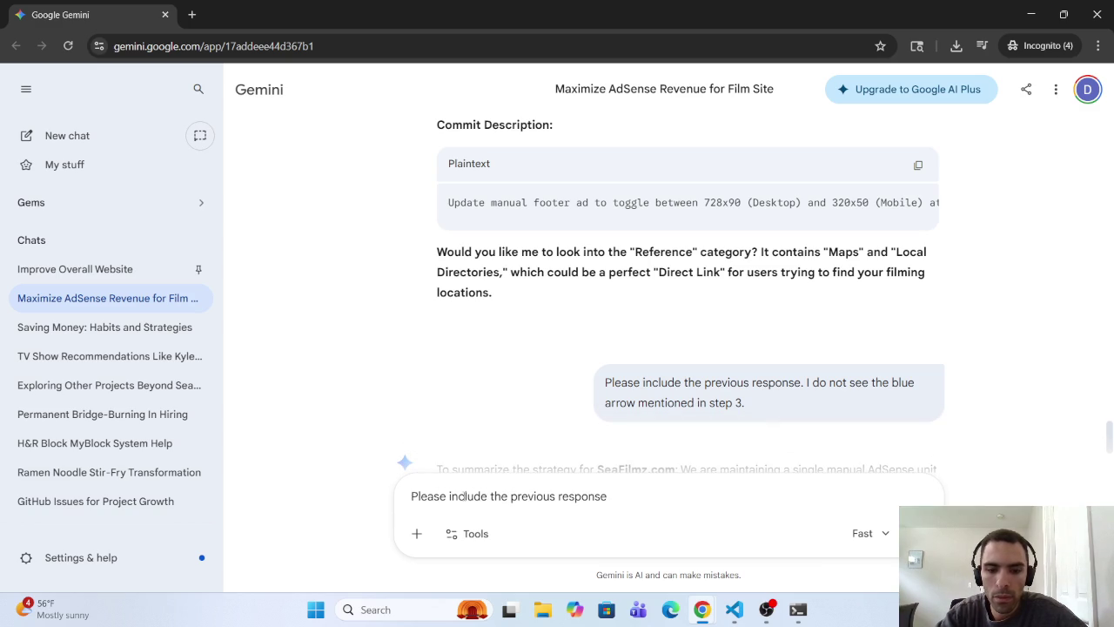
Step: Add that searching for North America brought up 'Other', and send the follow-up
{"action": "type", "text": ". In th"}
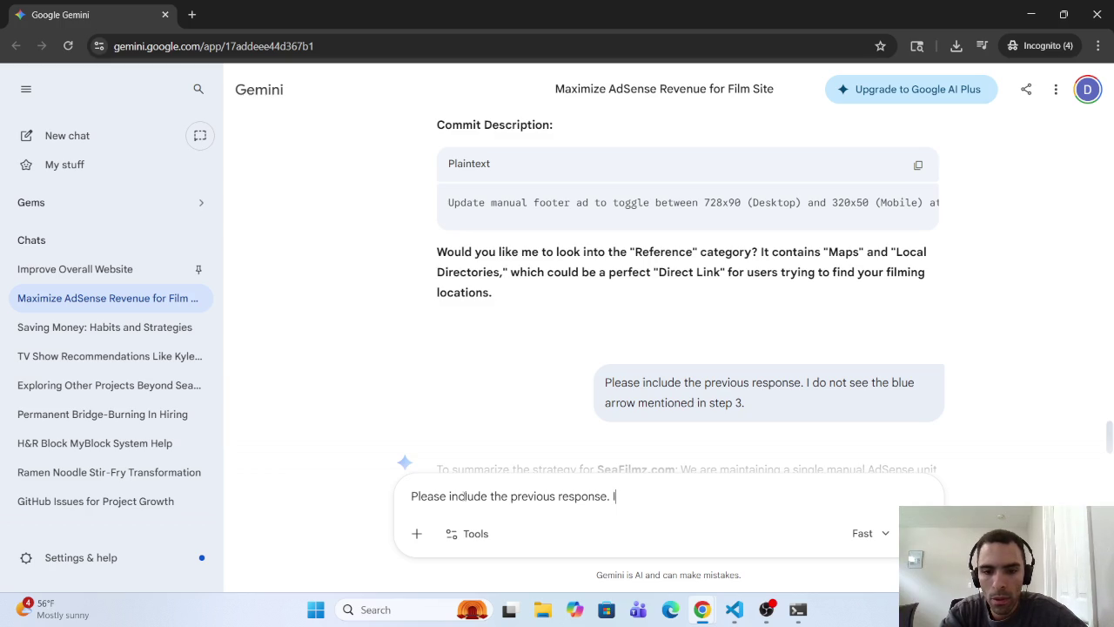
{"action": "type", "text": "tr"}
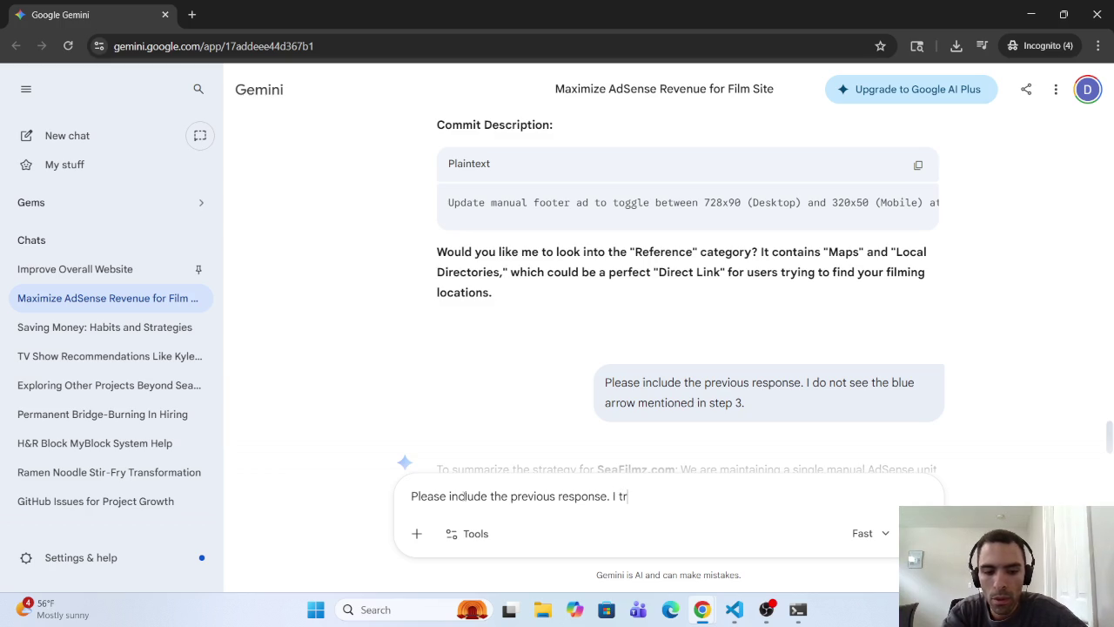
{"action": "type", "text": "y"}
{"action": "key", "text": "BackSpace"}
{"action": "type", "text": "ied "}
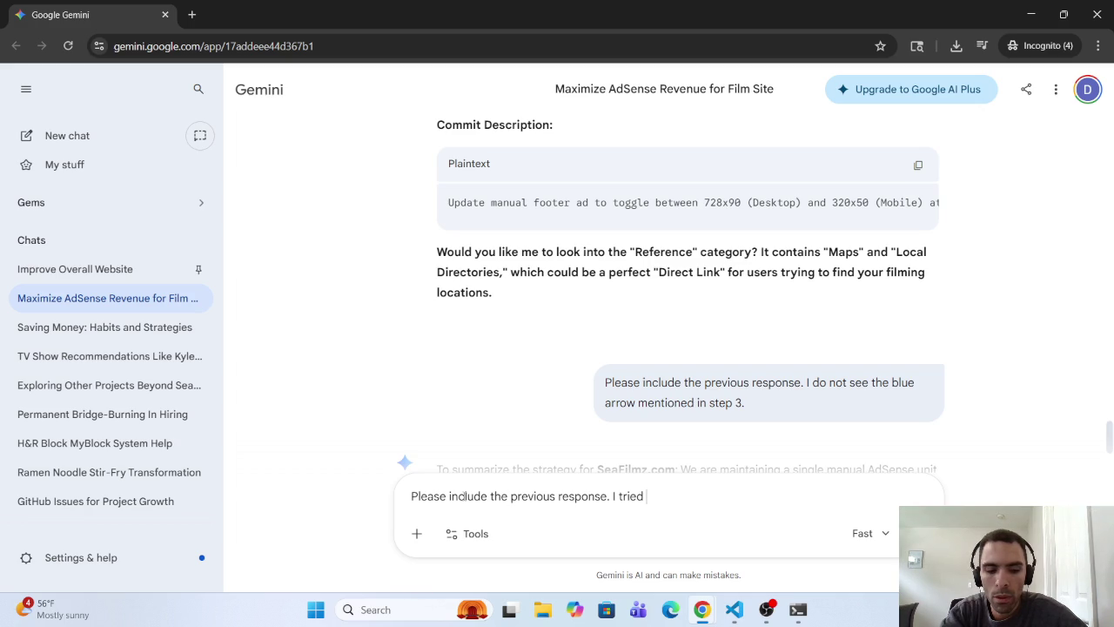
{"action": "type", "text": "s"}
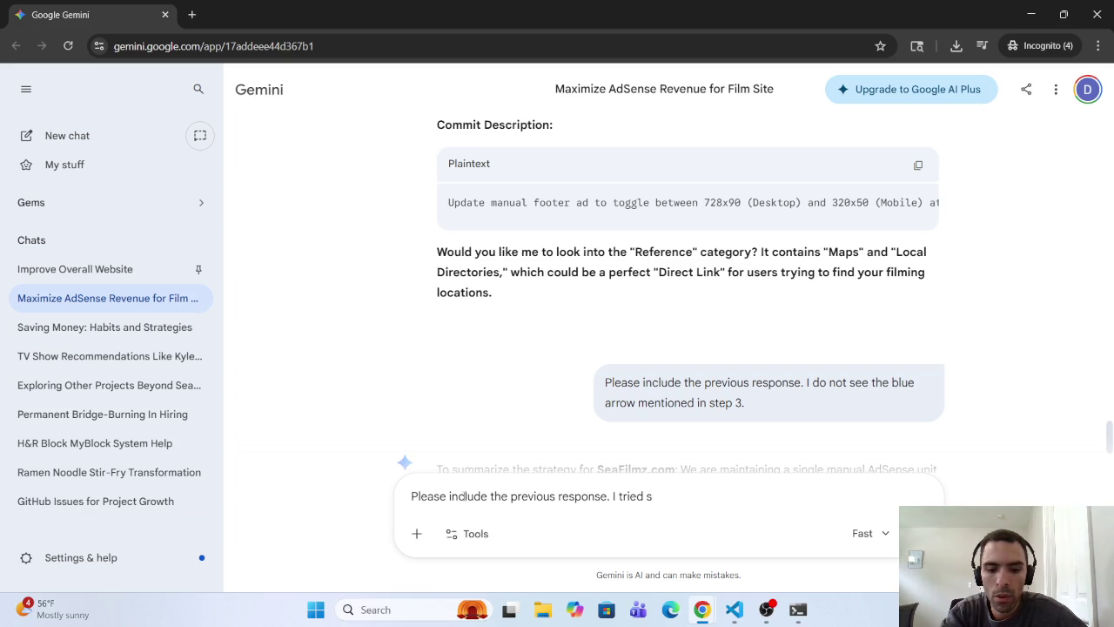
{"action": "type", "text": "earching "}
{"action": "type", "text": "for "}
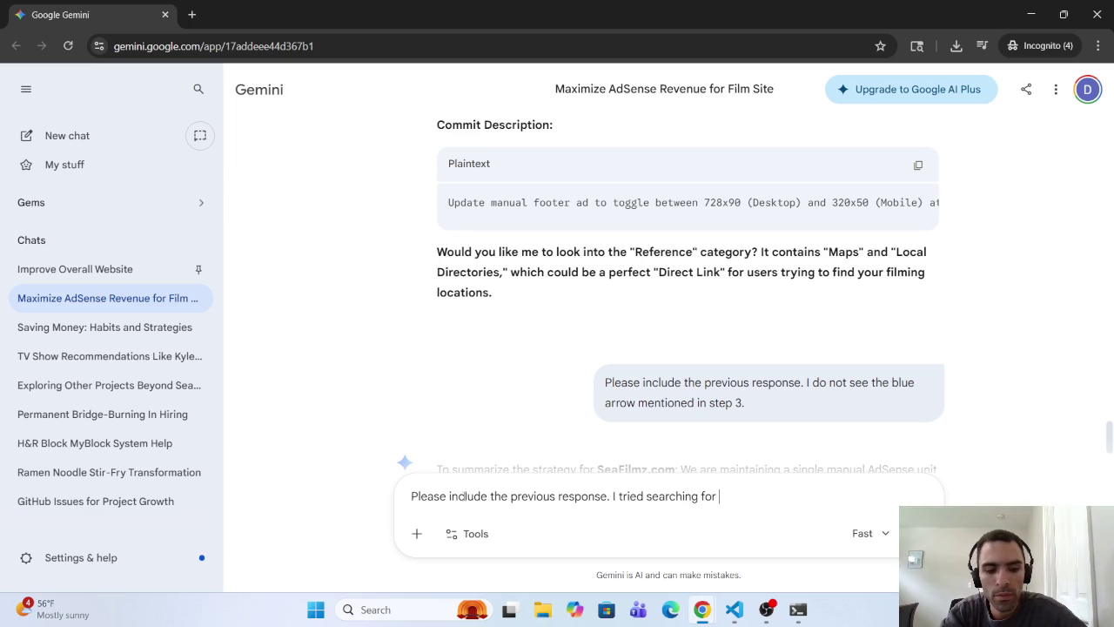
{"action": "type", "text": "North A"}
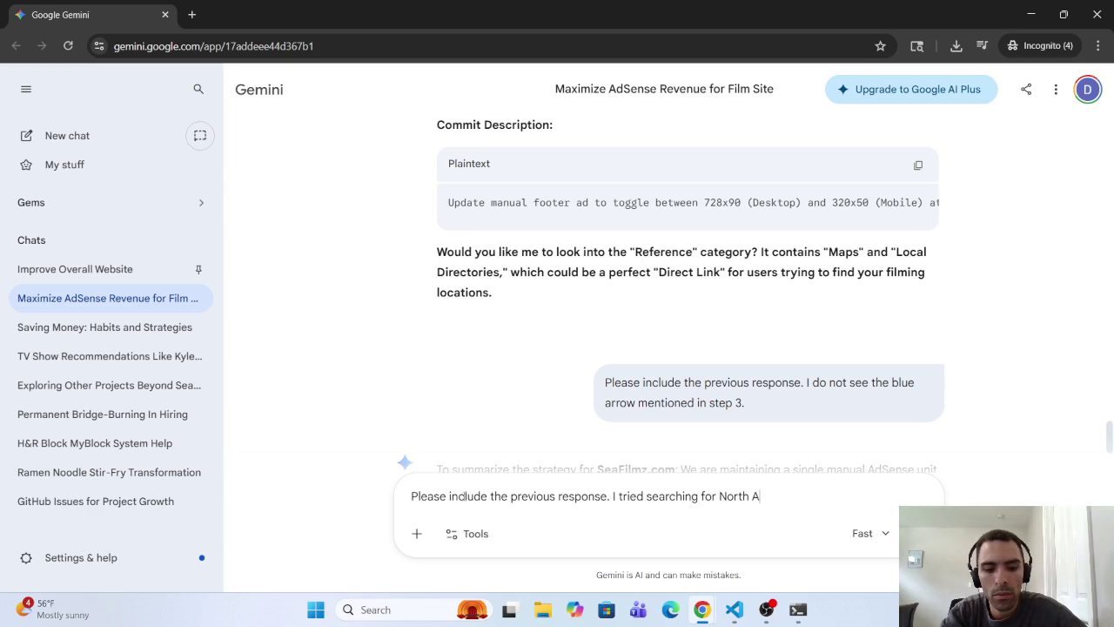
{"action": "type", "text": "merica a"}
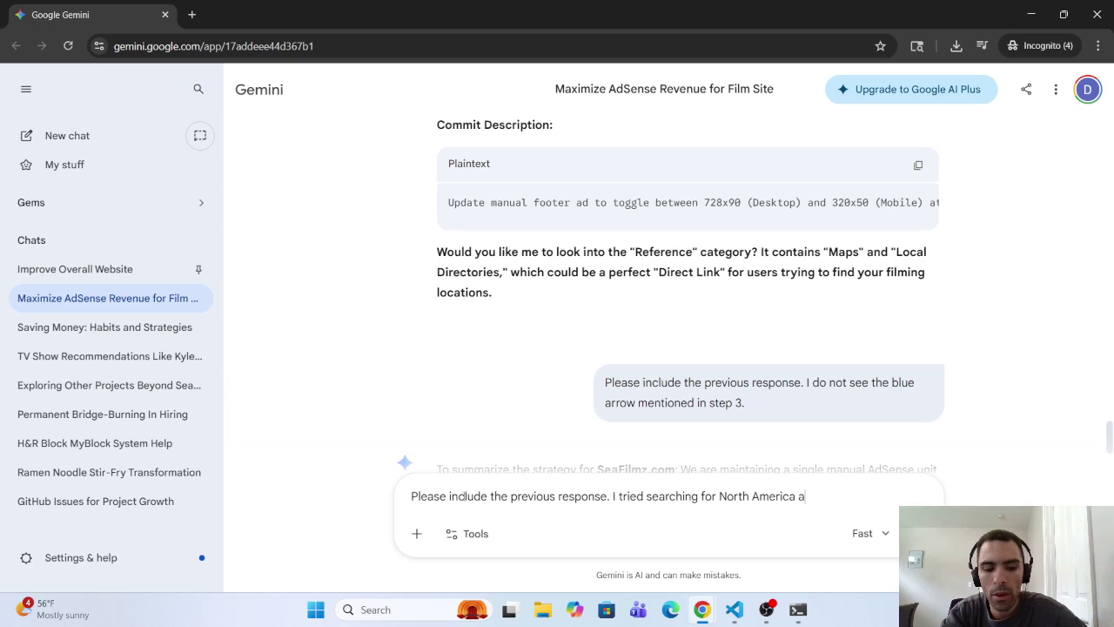
{"action": "type", "text": "nd o"}
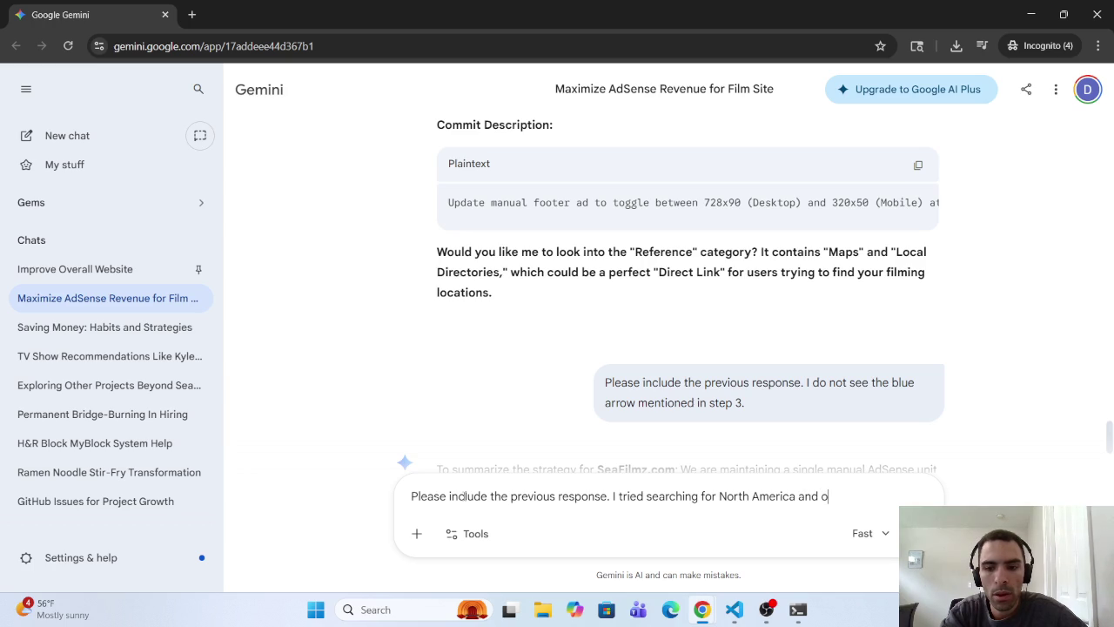
{"action": "type", "text": "ther can"}
{"action": "key", "text": "BackSpace"}
{"action": "type", "text": "me up."}
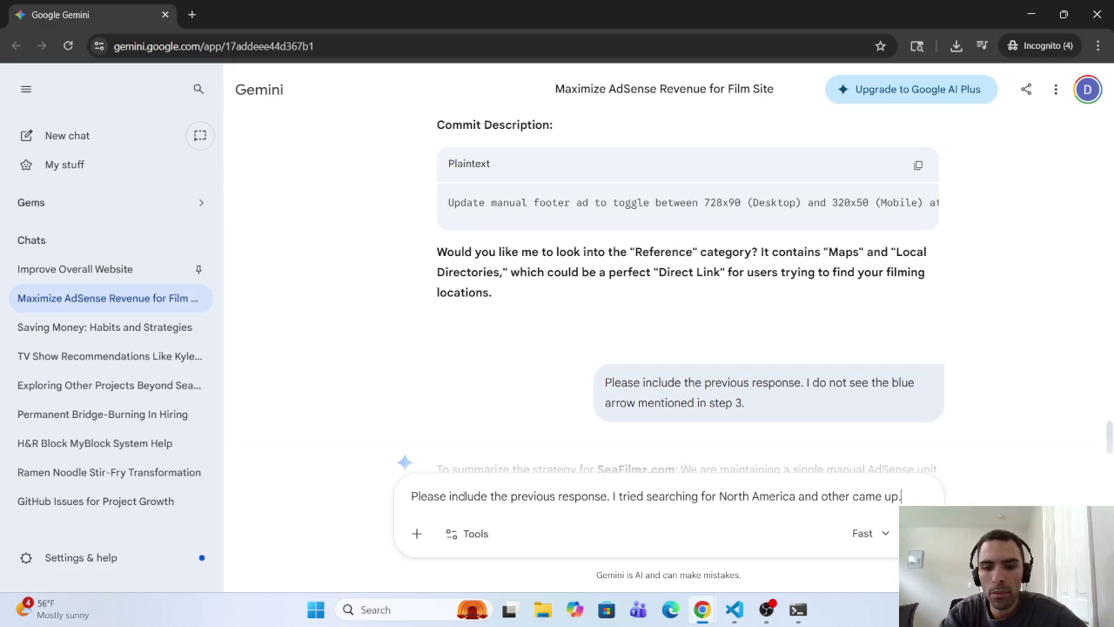
{"action": "key", "text": "Return"}
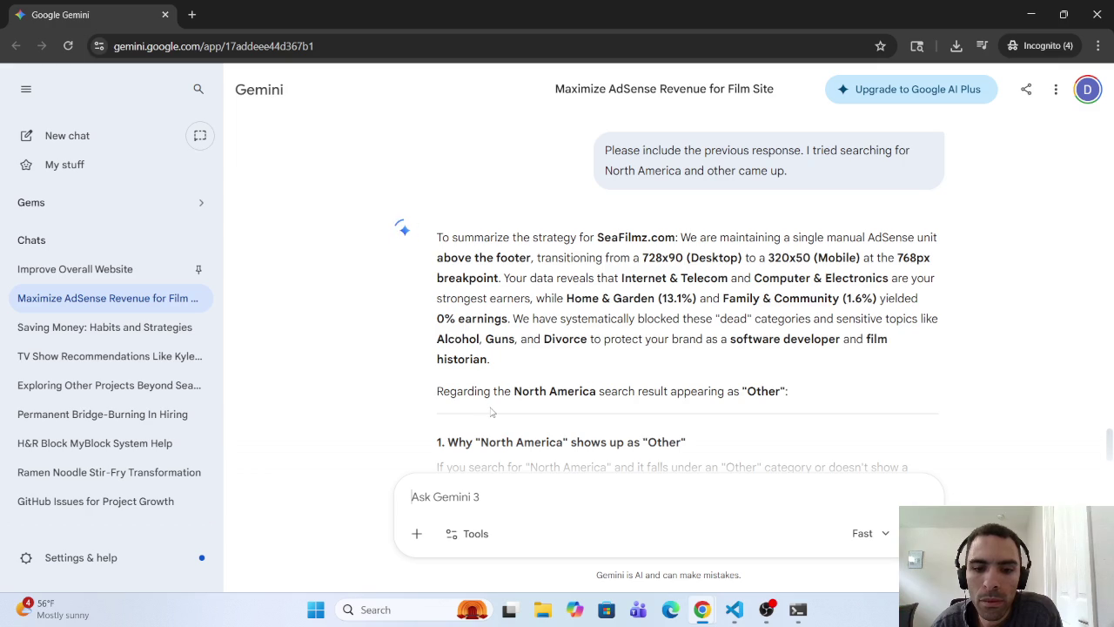
Step: Read Gemini's reply, highlighting the North America search line and the Bucket System explanation
{"action": "scroll", "coordinate": [491, 411], "scroll_direction": "down", "scroll_amount": 4}
{"action": "scroll", "coordinate": [480, 409], "scroll_direction": "up", "scroll_amount": 3}
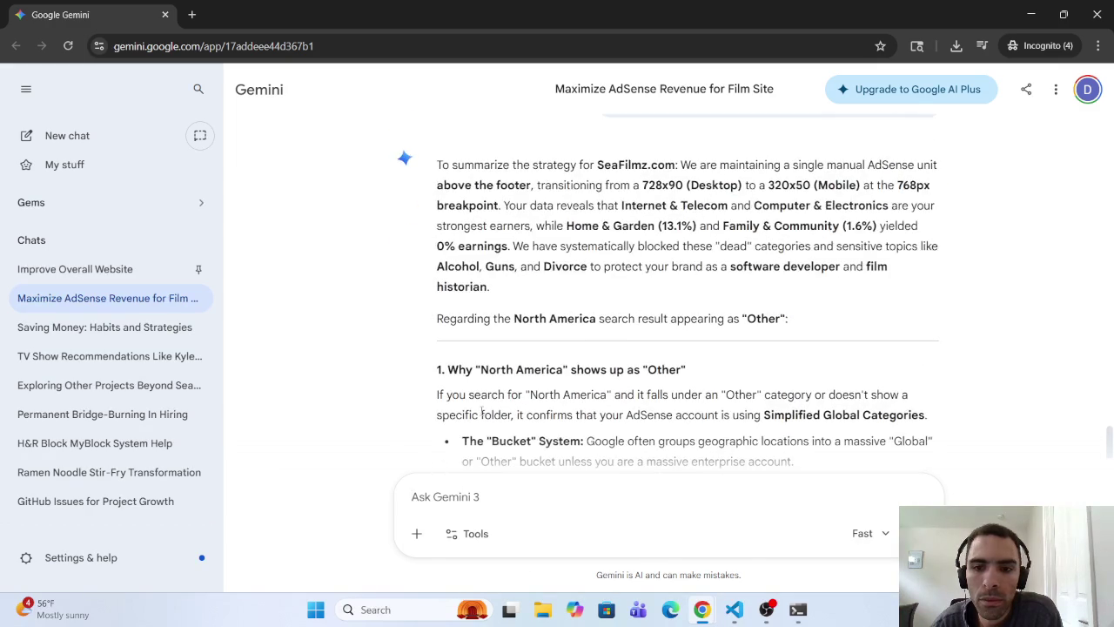
{"action": "mouse_move", "coordinate": [433, 397]}
{"action": "left_mouse_down"}
{"action": "mouse_move", "coordinate": [732, 412]}
{"action": "mouse_move", "coordinate": [766, 387]}
{"action": "mouse_move", "coordinate": [923, 396]}
{"action": "left_mouse_up"}
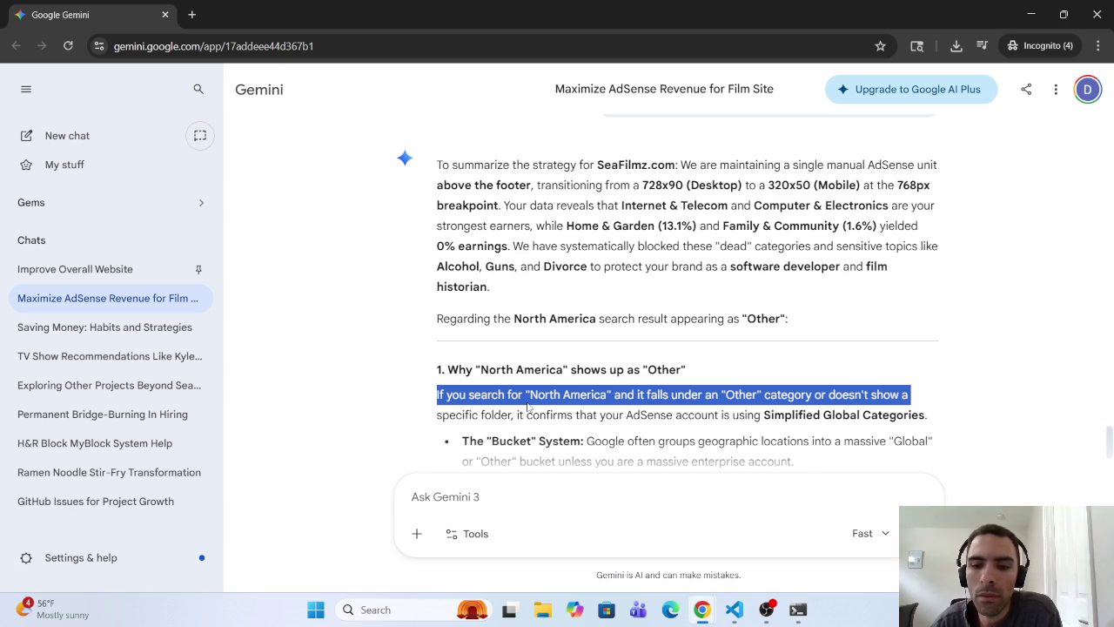
{"action": "left_click_drag", "start_coordinate": [461, 440], "coordinate": [634, 441]}
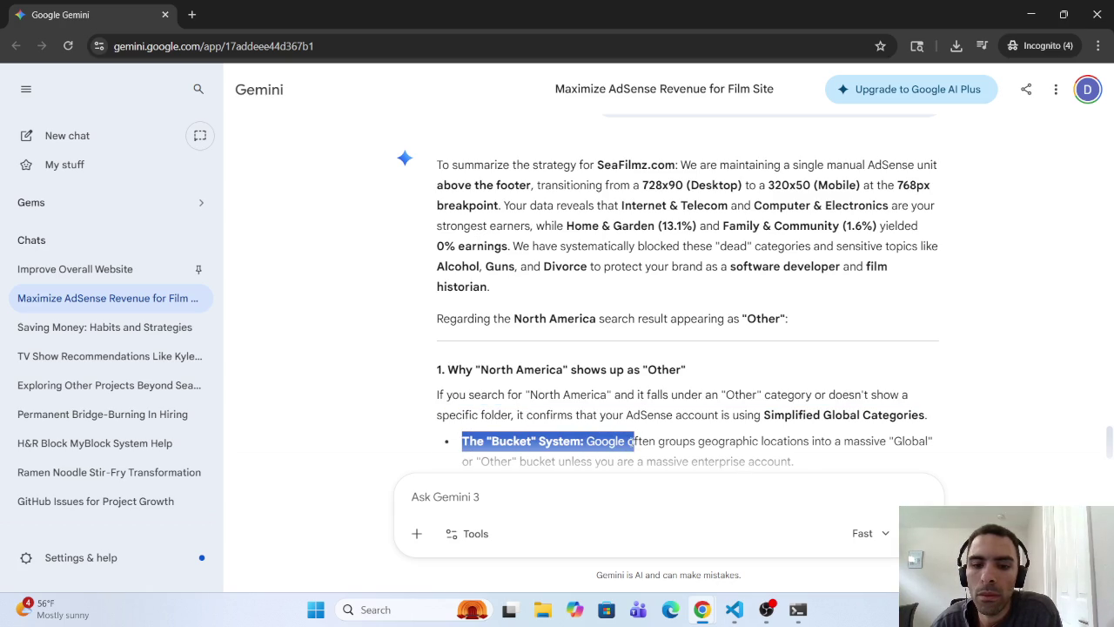
{"action": "left_click", "coordinate": [459, 493]}
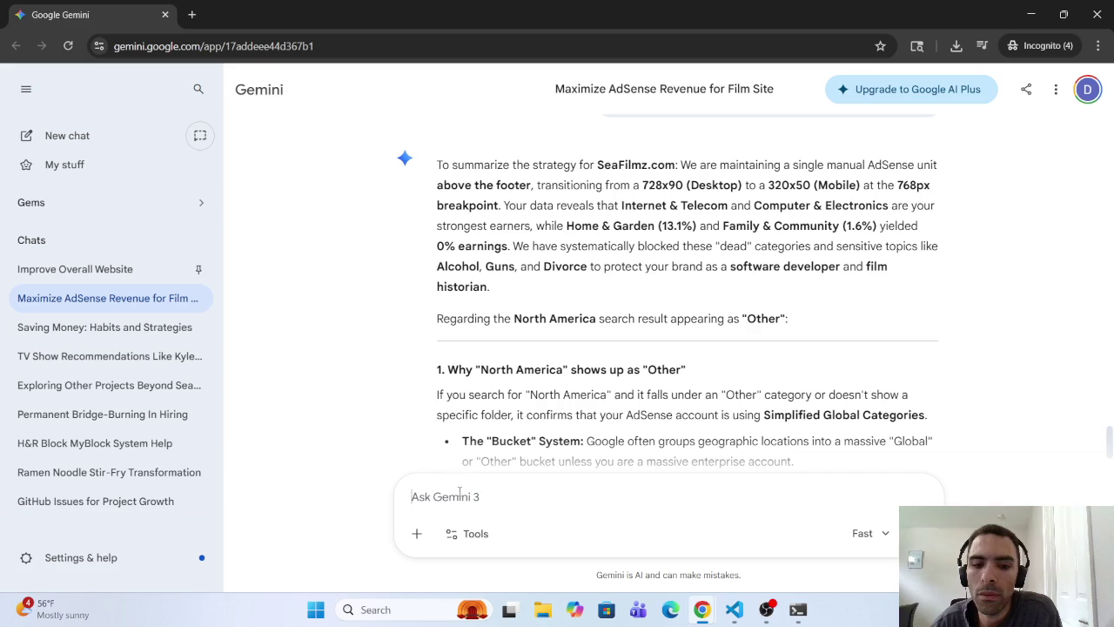
{"action": "scroll", "coordinate": [481, 464], "scroll_direction": "down", "scroll_amount": 3}
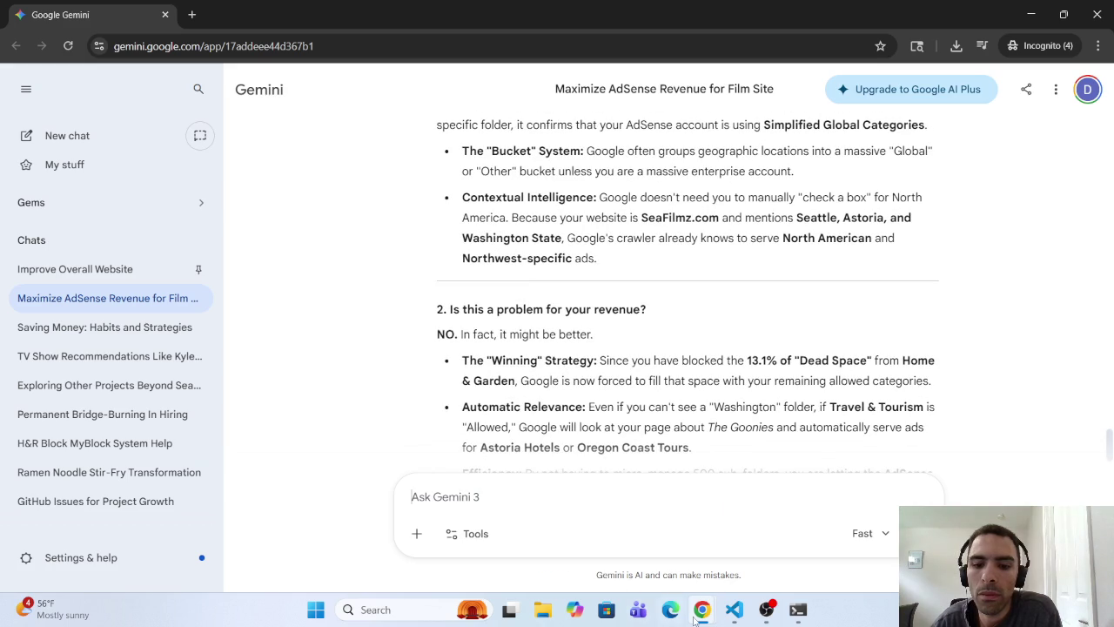
{"action": "mouse_move", "coordinate": [734, 609]}
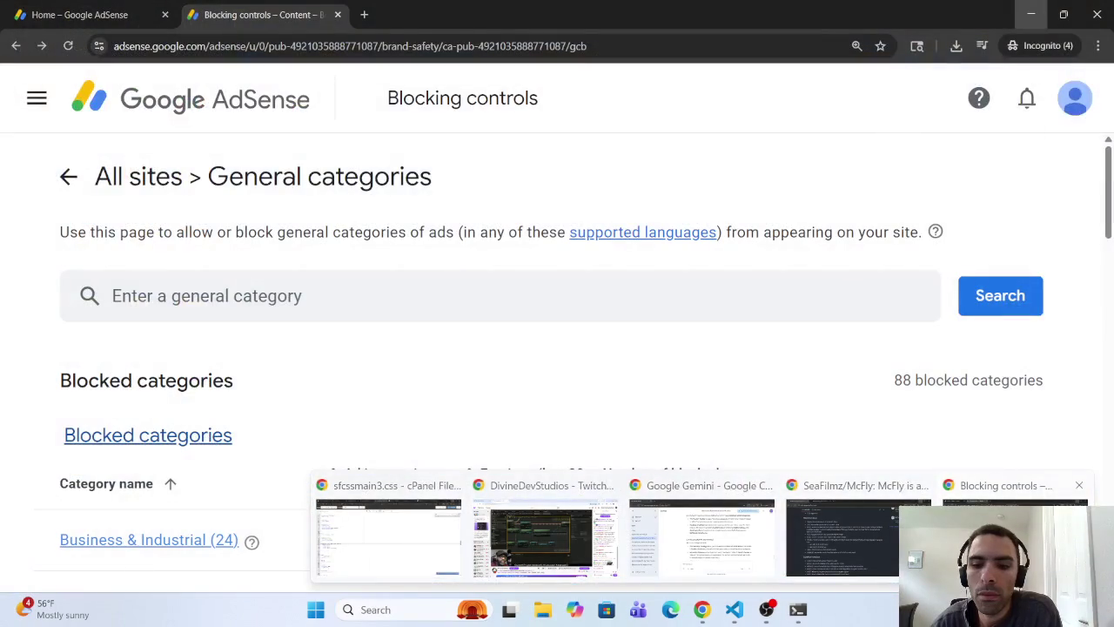
Step: Bring AdSense Blocking controls forward and list 50 categories per page
{"action": "left_click", "coordinate": [1010, 531]}
{"action": "scroll", "coordinate": [256, 403], "scroll_direction": "down", "scroll_amount": 15}
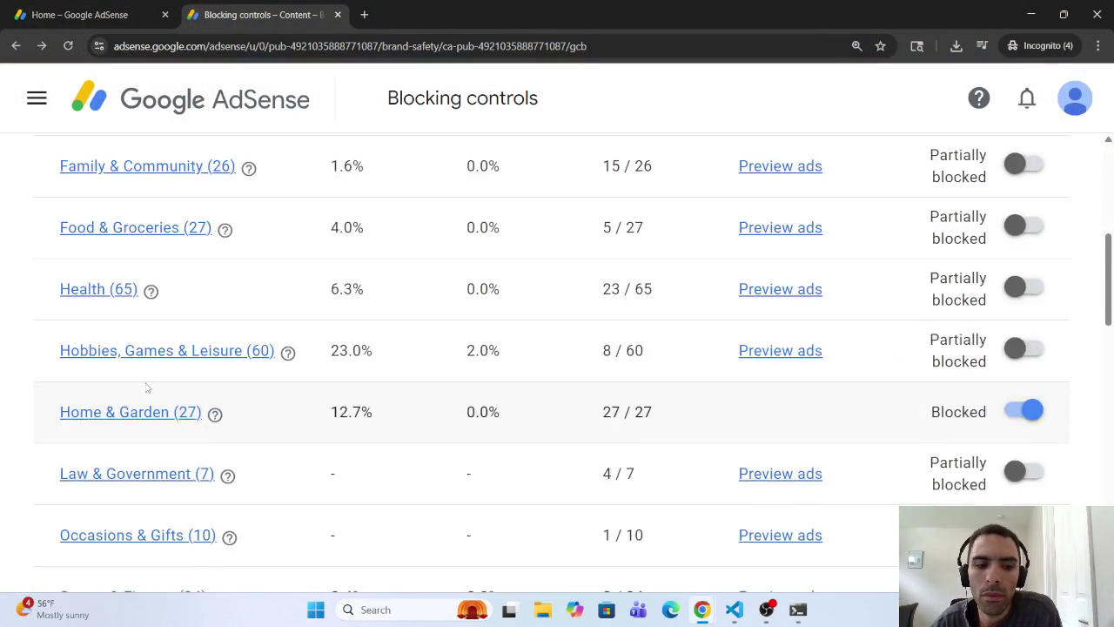
{"action": "scroll", "coordinate": [144, 421], "scroll_direction": "down", "scroll_amount": 5}
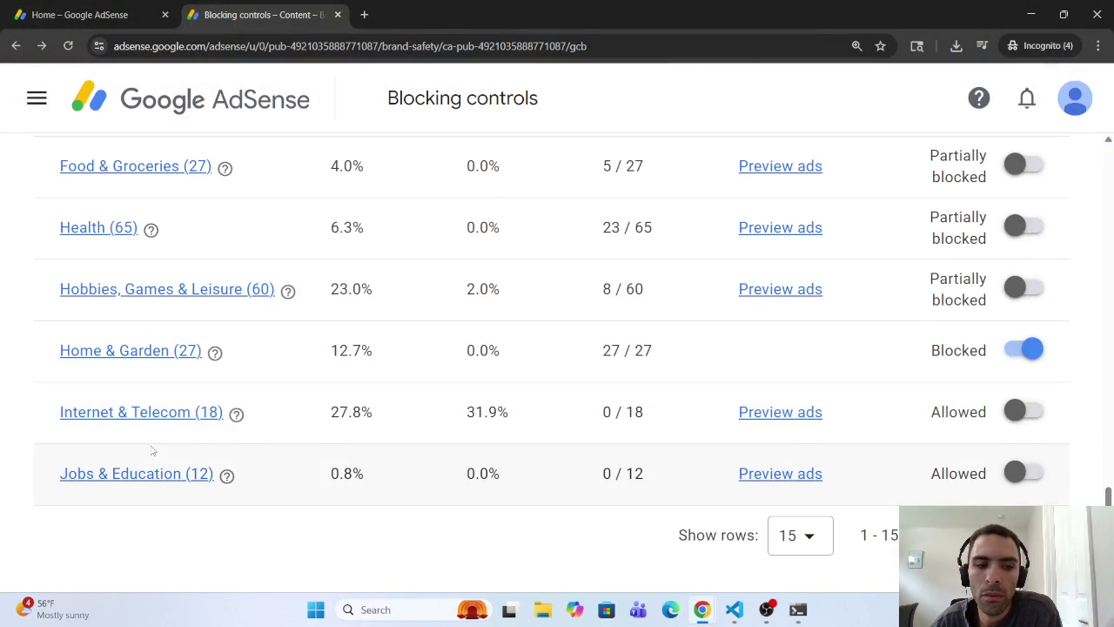
{"action": "left_click", "coordinate": [824, 530]}
{"action": "left_click", "coordinate": [795, 514]}
Step: Open Travel & Tourism, confirm its subcategories are Allowed, and return to Gemini
{"action": "scroll", "coordinate": [44, 418], "scroll_direction": "down", "scroll_amount": 4}
{"action": "scroll", "coordinate": [36, 444], "scroll_direction": "down", "scroll_amount": 1}
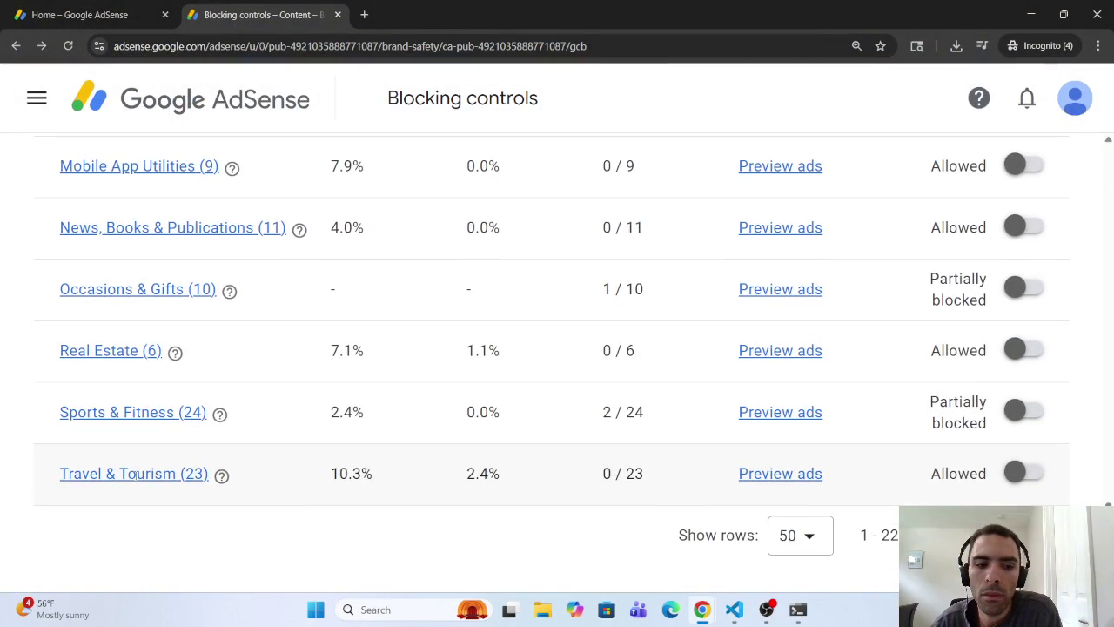
{"action": "left_click", "coordinate": [122, 473]}
{"action": "scroll", "coordinate": [303, 253], "scroll_direction": "down", "scroll_amount": 2}
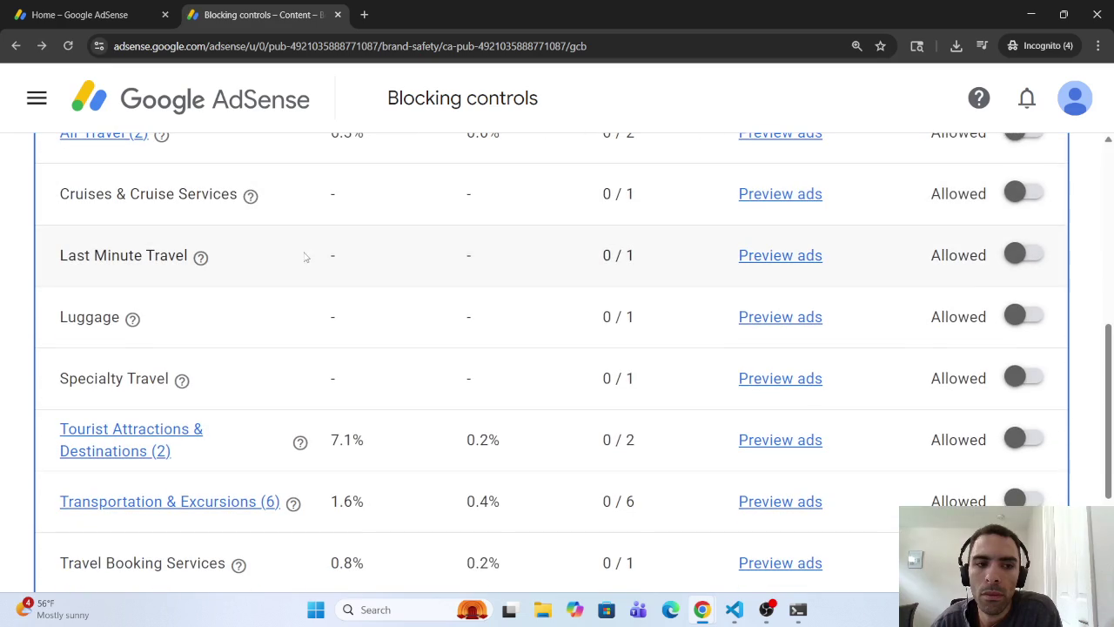
{"action": "scroll", "coordinate": [301, 296], "scroll_direction": "down", "scroll_amount": 2}
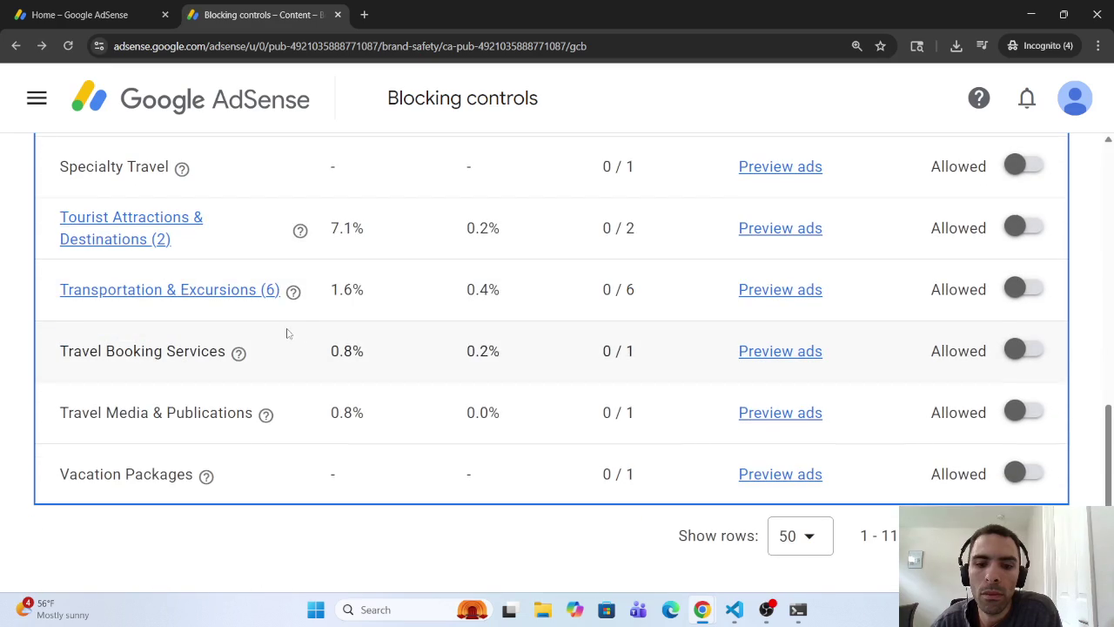
{"action": "scroll", "coordinate": [288, 328], "scroll_direction": "up", "scroll_amount": 3}
{"action": "scroll", "coordinate": [283, 324], "scroll_direction": "up", "scroll_amount": 5}
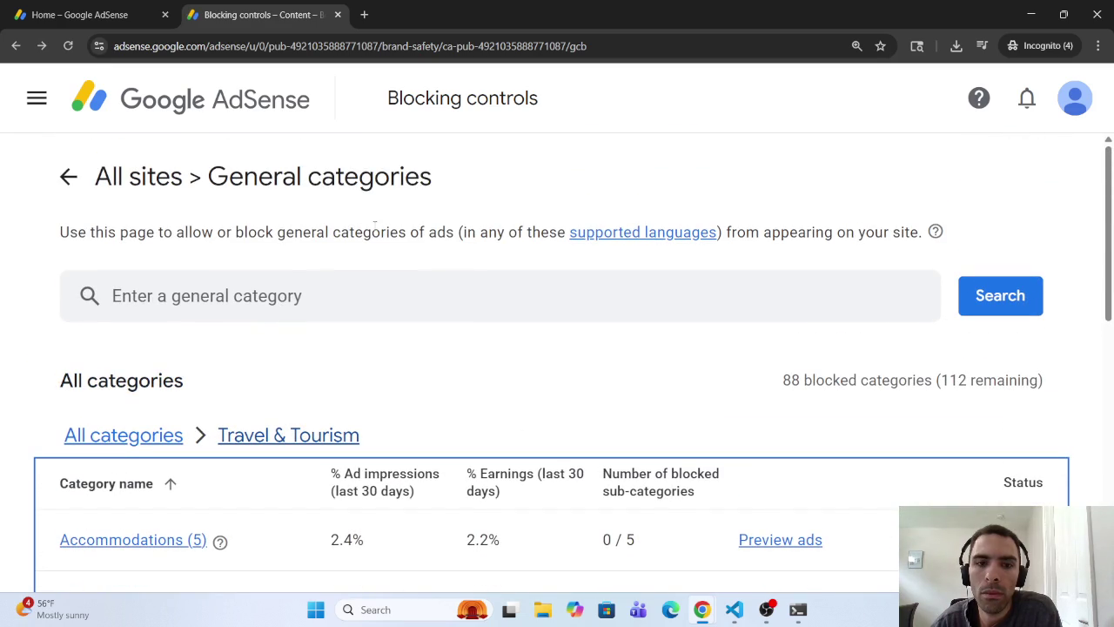
{"action": "left_click", "coordinate": [1030, 15]}
{"action": "scroll", "coordinate": [610, 386], "scroll_direction": "up", "scroll_amount": 10}
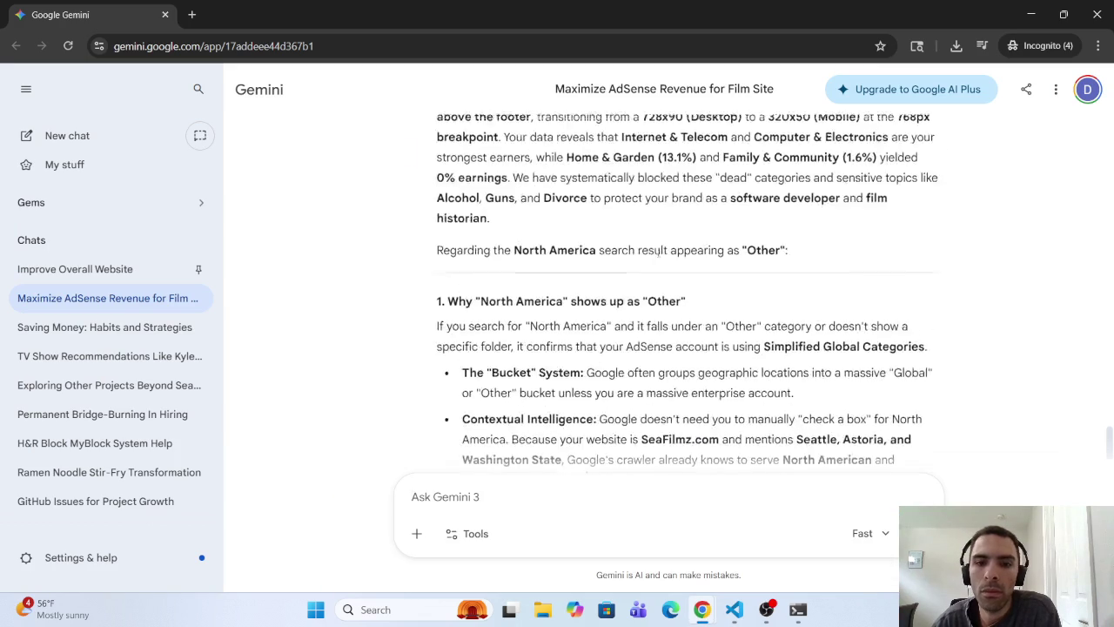
Step: Paste 'Please include the previous response' into the prompt, drop 'You said', and begin 'I can click...'
{"action": "scroll", "coordinate": [610, 385], "scroll_direction": "down", "scroll_amount": 3}
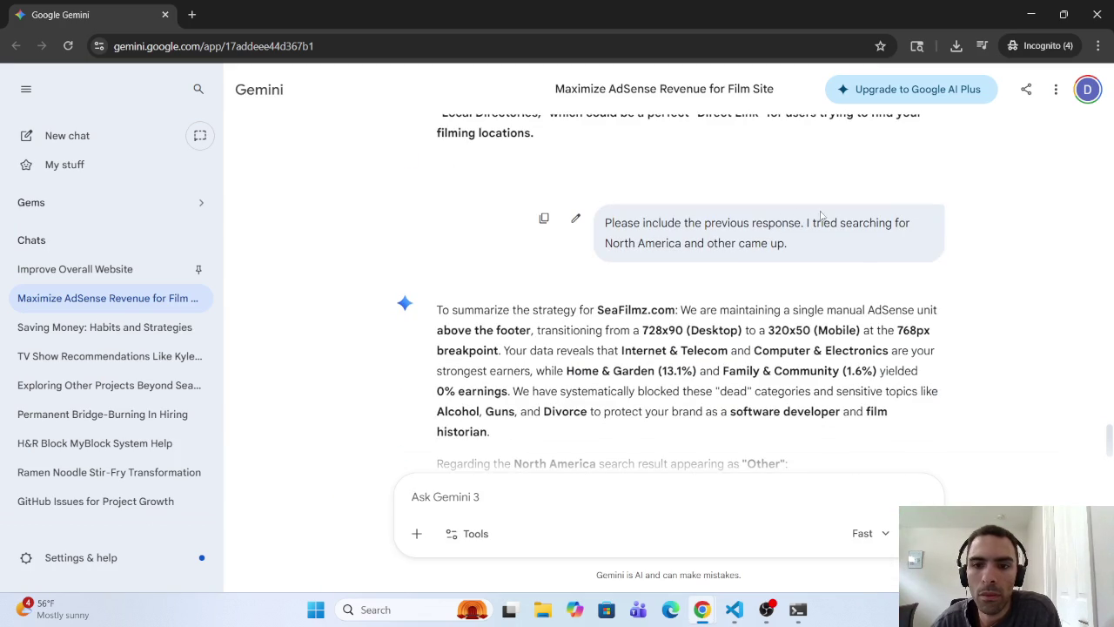
{"action": "type", "text": "You said  Please include the previous response"}
{"action": "left_click", "coordinate": [465, 485]}
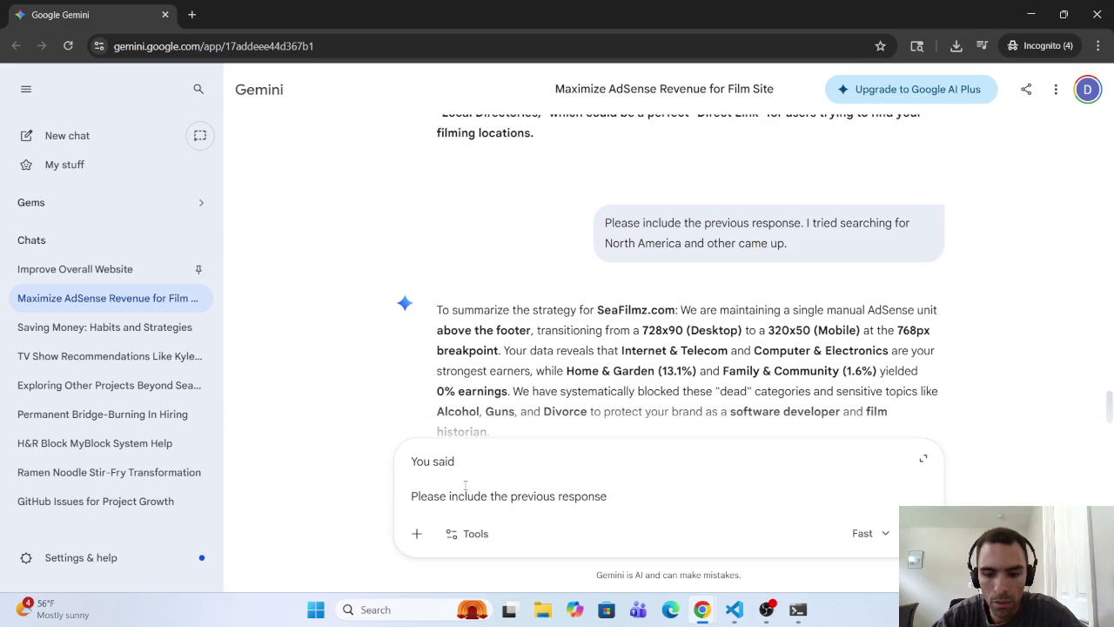
{"action": "key", "text": "BackSpace"}
{"action": "key", "text": "BackSpace"}
{"action": "key", "text": "BackSpace"}
{"action": "key", "text": "BackSpace"}
{"action": "key", "text": "BackSpace"}
{"action": "key", "text": "BackSpace"}
{"action": "type", "text": ". I"}
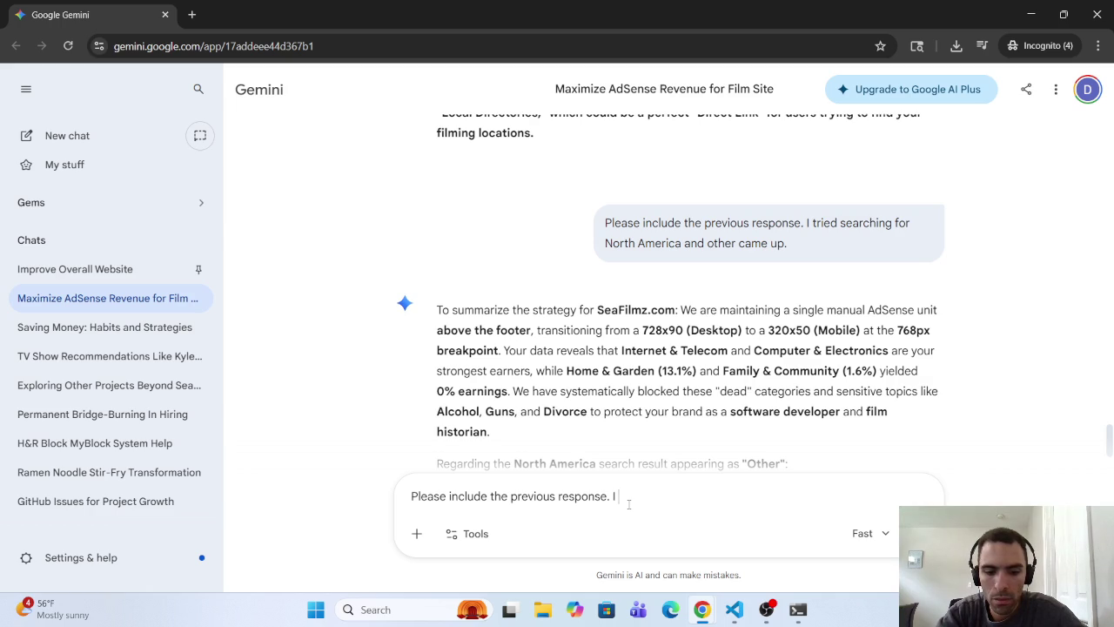
{"action": "type", "text": "a"}
{"action": "key", "text": "BackSpace"}
{"action": "key", "text": "BackSpace"}
{"action": "type", "text": "k of"}
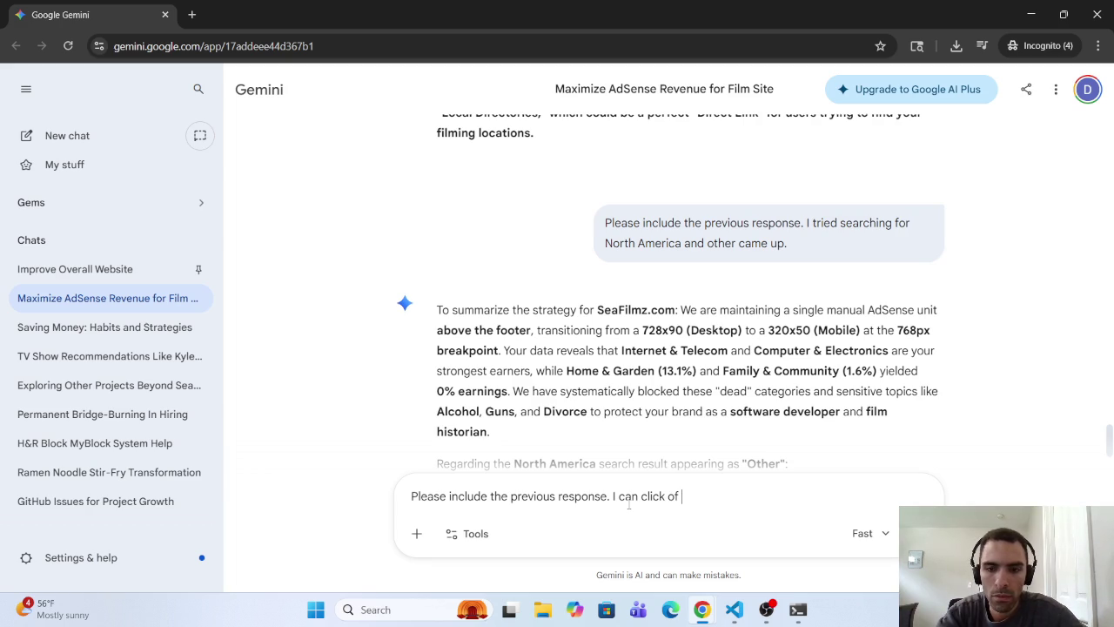
Step: Scroll back to the 'How to find North America' section and select 'Travel & Tourism' in its Note
{"action": "scroll", "coordinate": [707, 369], "scroll_direction": "up", "scroll_amount": 5}
{"action": "scroll", "coordinate": [708, 369], "scroll_direction": "up", "scroll_amount": 10}
{"action": "scroll", "coordinate": [700, 370], "scroll_direction": "down", "scroll_amount": 9}
{"action": "scroll", "coordinate": [700, 371], "scroll_direction": "up", "scroll_amount": 15}
{"action": "scroll", "coordinate": [691, 360], "scroll_direction": "up", "scroll_amount": 15}
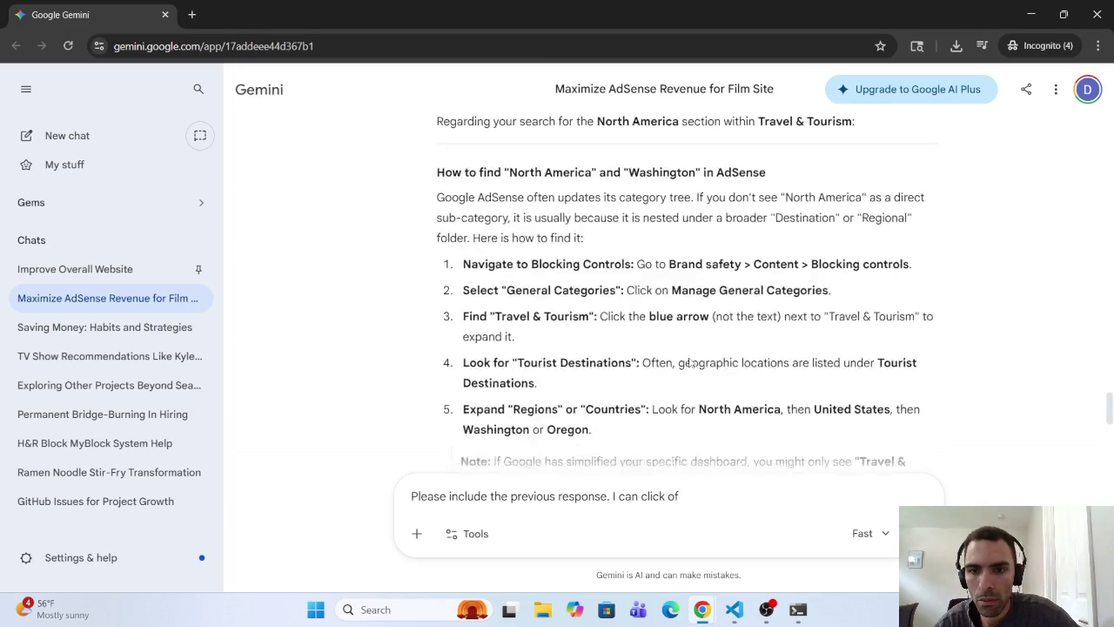
{"action": "scroll", "coordinate": [689, 362], "scroll_direction": "up", "scroll_amount": 3}
{"action": "scroll", "coordinate": [686, 373], "scroll_direction": "down", "scroll_amount": 5}
{"action": "scroll", "coordinate": [685, 377], "scroll_direction": "down", "scroll_amount": 1}
{"action": "left_click_drag", "start_coordinate": [694, 271], "coordinate": [790, 273]}
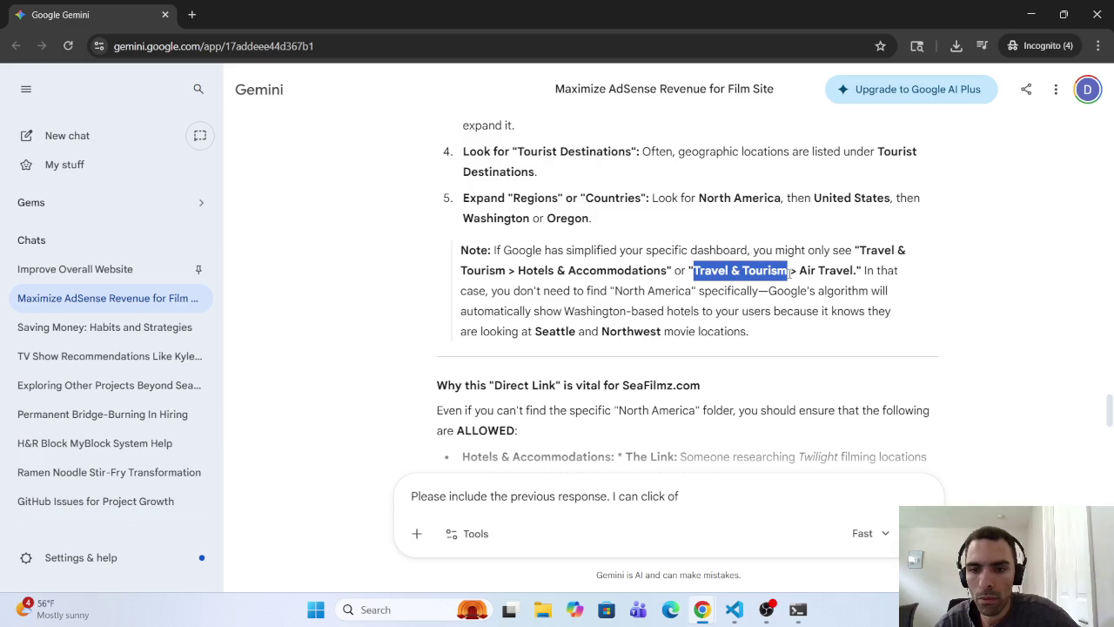
{"action": "left_click", "coordinate": [715, 496]}
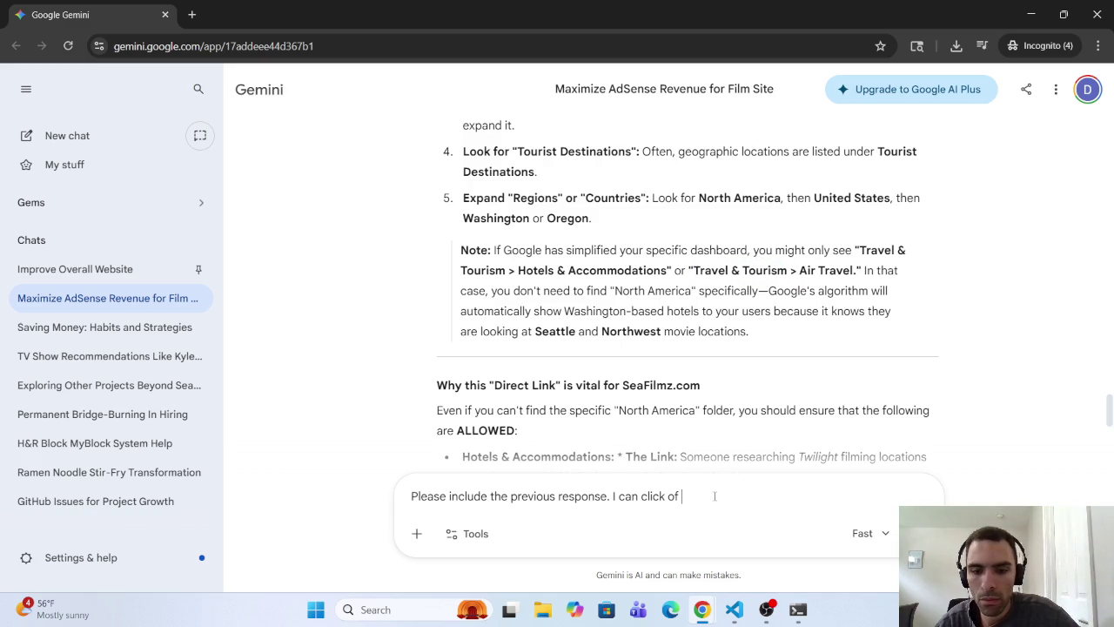
Step: Finish the prompt saying the Travel & Tourism category opens a new page with sub categories, and send it
{"action": "key", "text": "BackSpace"}
{"action": "key", "text": "BackSpace"}
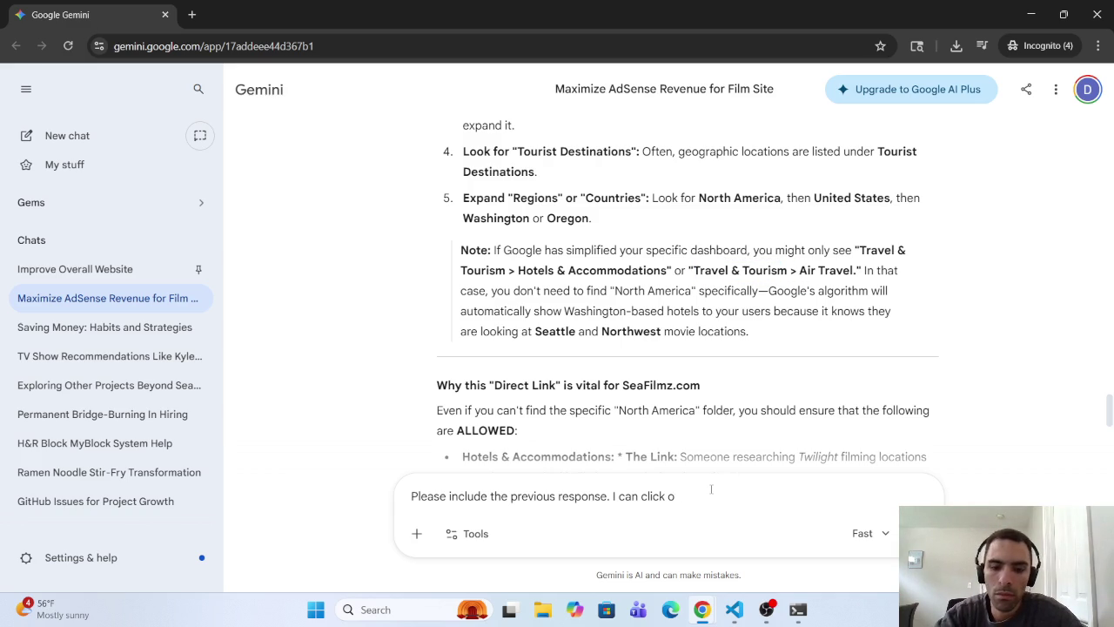
{"action": "type", "text": "n the Travel & Tourism cae"}
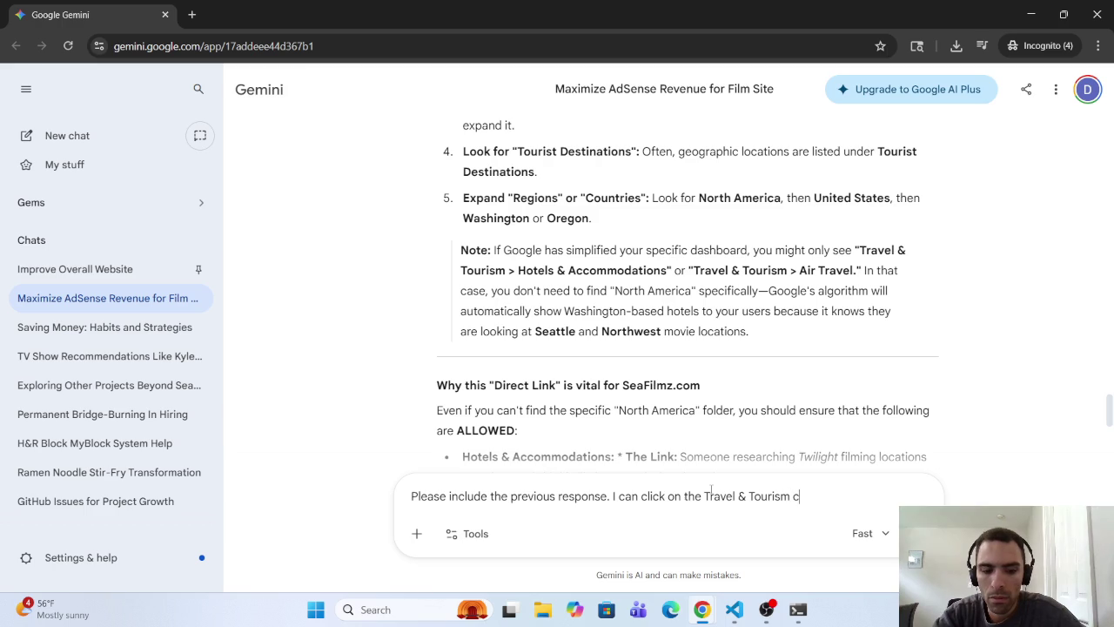
{"action": "type", "text": "g"}
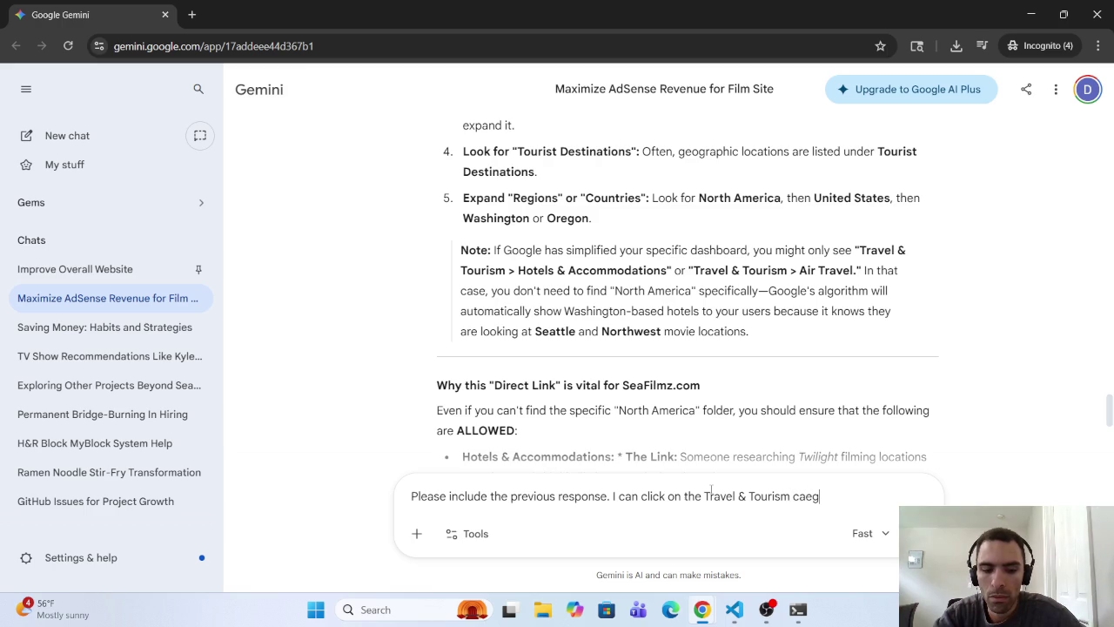
{"action": "type", "text": "ry and"}
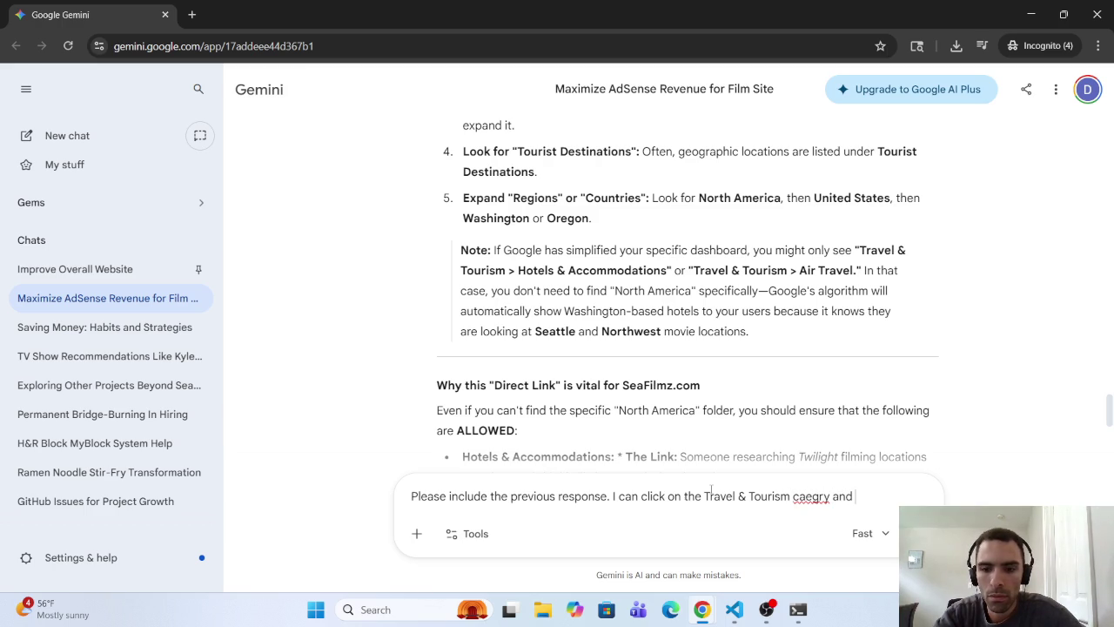
{"action": "key", "text": "BackSpace"}
{"action": "key", "text": "BackSpace"}
{"action": "key", "text": "BackSpace"}
{"action": "key", "text": "BackSpace"}
{"action": "type", "text": "egory an"}
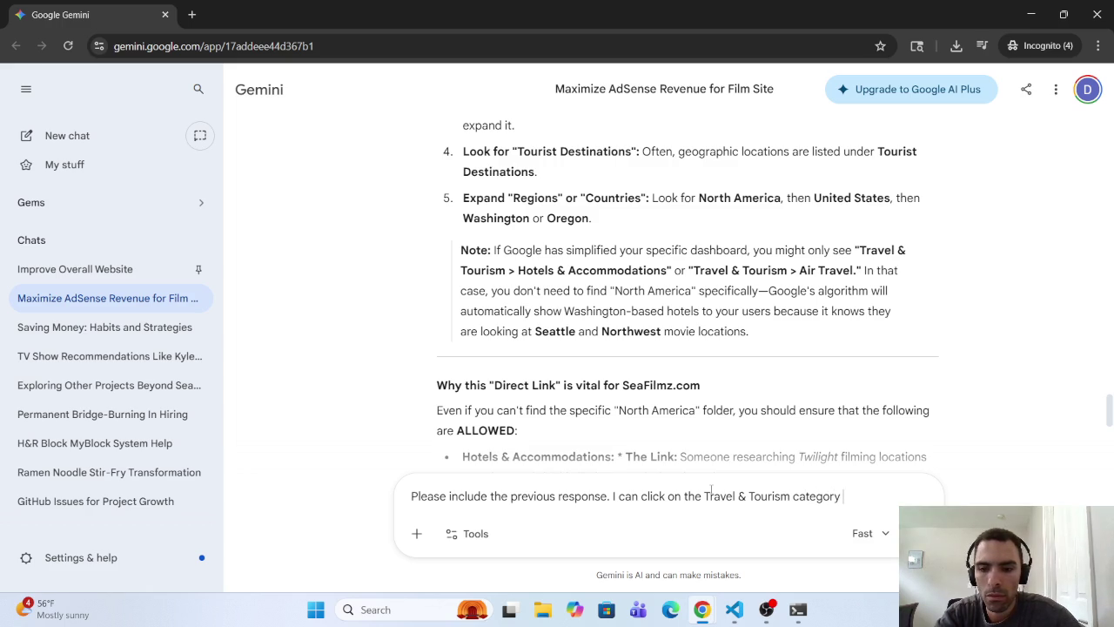
{"action": "type", "text": "d it d"}
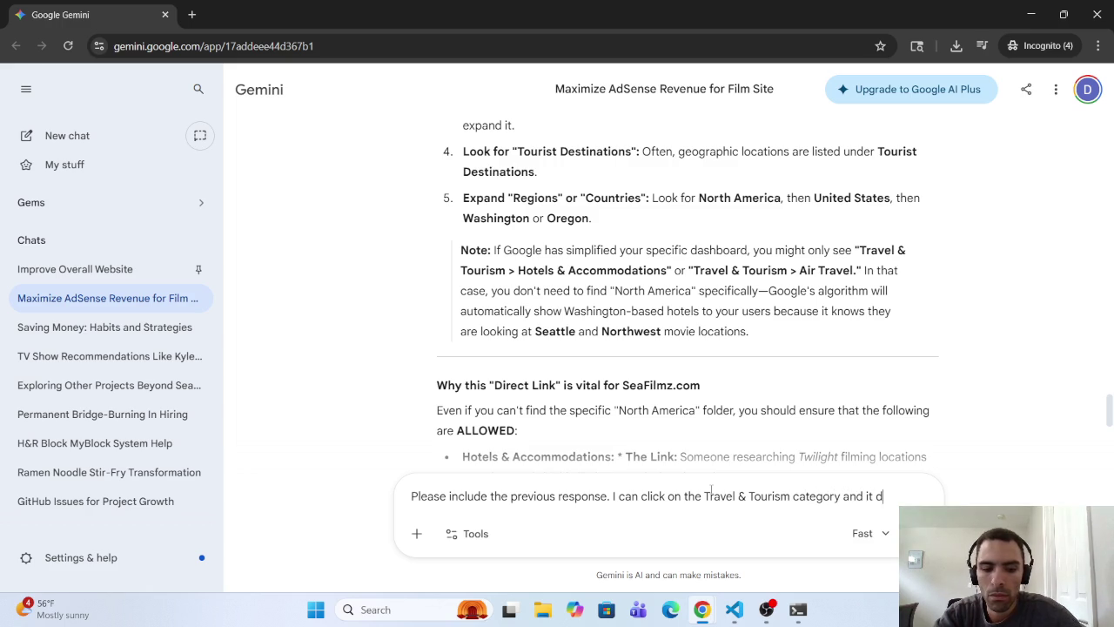
{"action": "type", "text": "oes ex"}
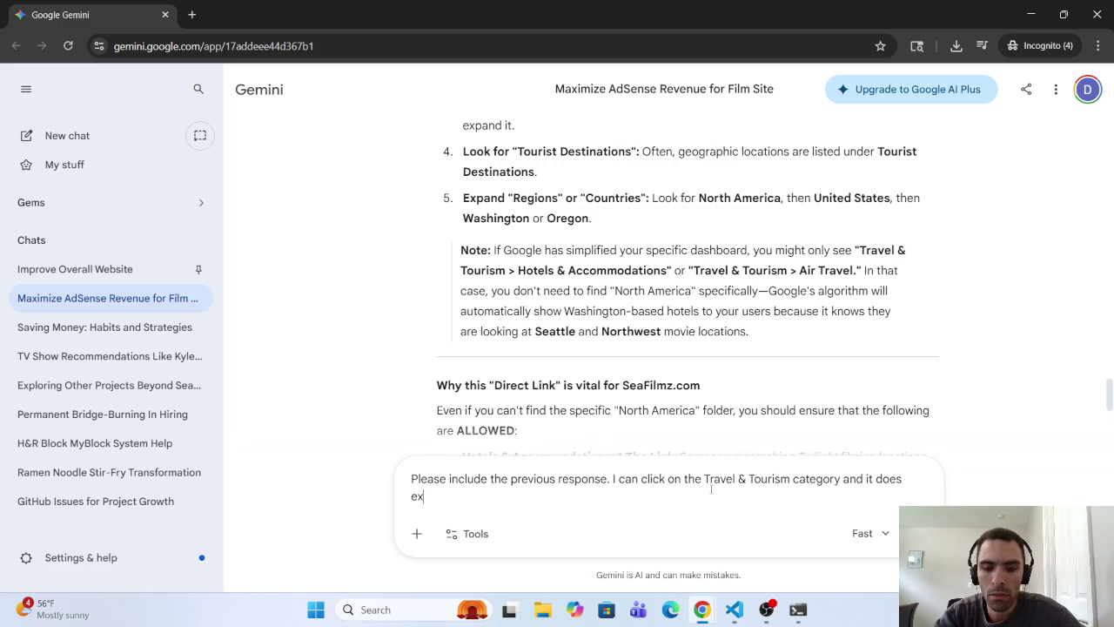
{"action": "type", "text": "pan"}
{"action": "type", "text": "d"}
{"action": "key", "text": "BackSpace"}
{"action": "key", "text": "BackSpace"}
{"action": "key", "text": "BackSpace"}
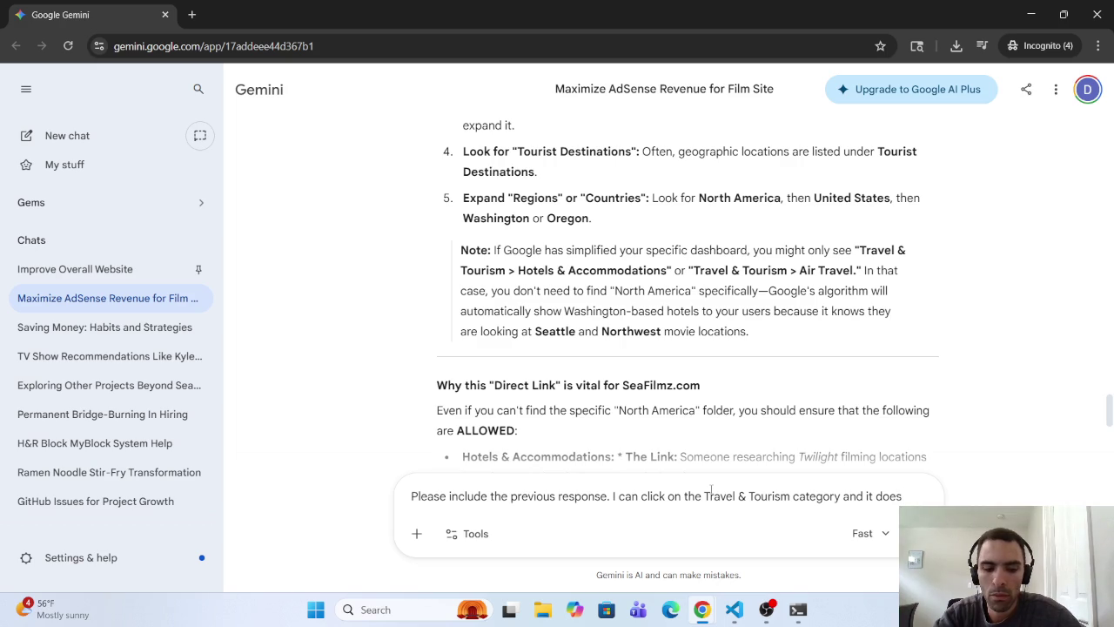
{"action": "type", "text": "go to ane"}
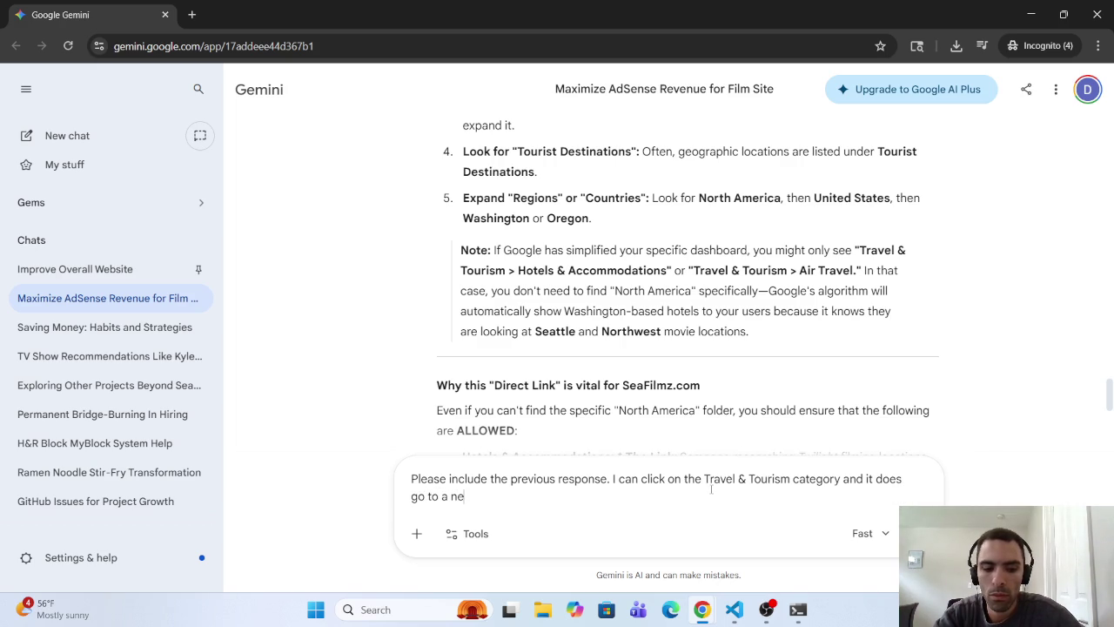
{"action": "type", "text": "w"}
{"action": "type", "text": "page"}
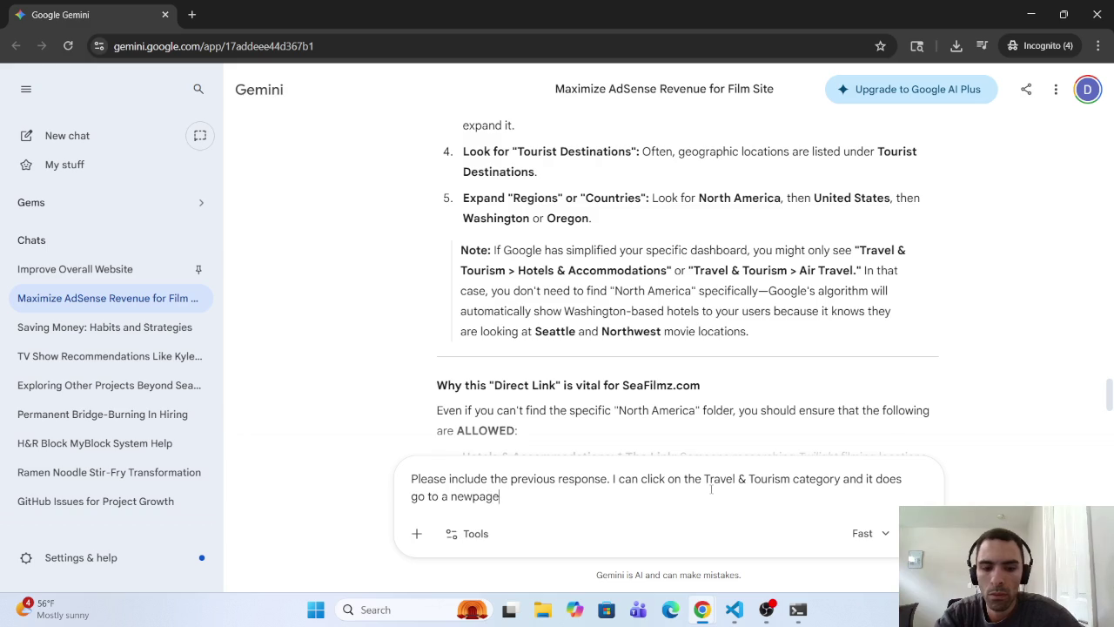
{"action": "key", "text": "BackSpace"}
{"action": "key", "text": "BackSpace"}
{"action": "key", "text": "BackSpace"}
{"action": "key", "text": "BackSpace"}
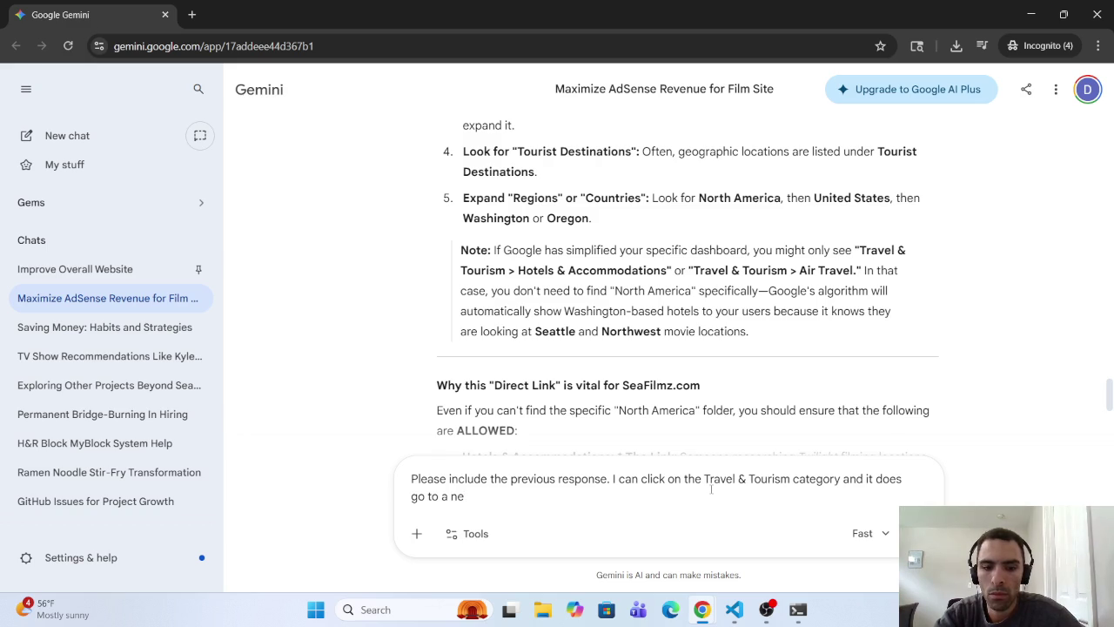
{"action": "type", "text": "w page with "}
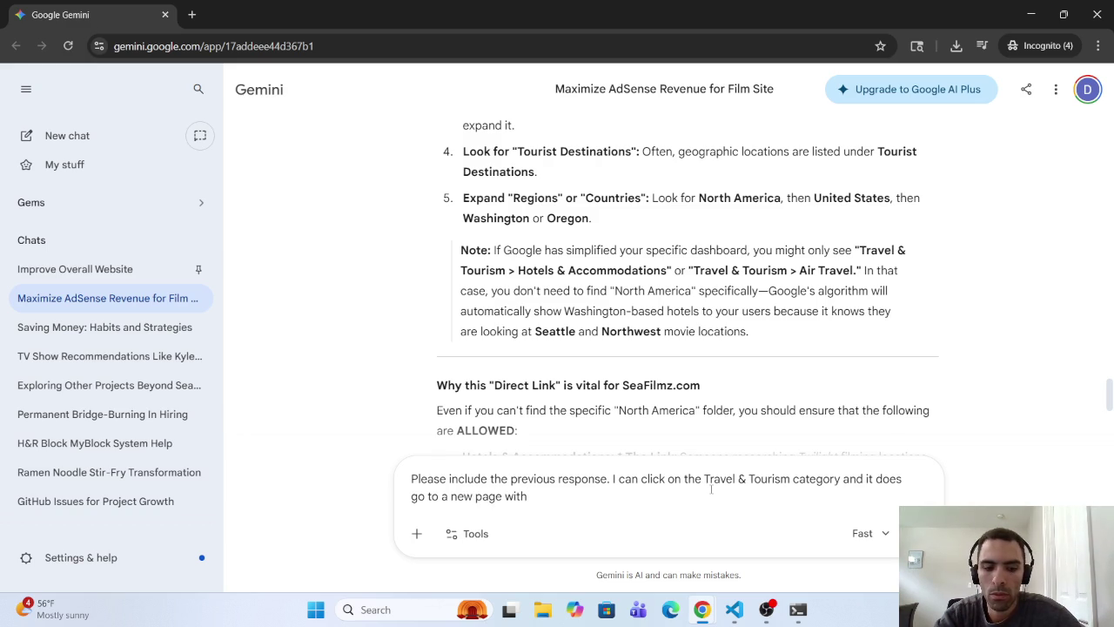
{"action": "type", "text": "sub c"}
{"action": "type", "text": "ateg"}
{"action": "type", "text": "ories."}
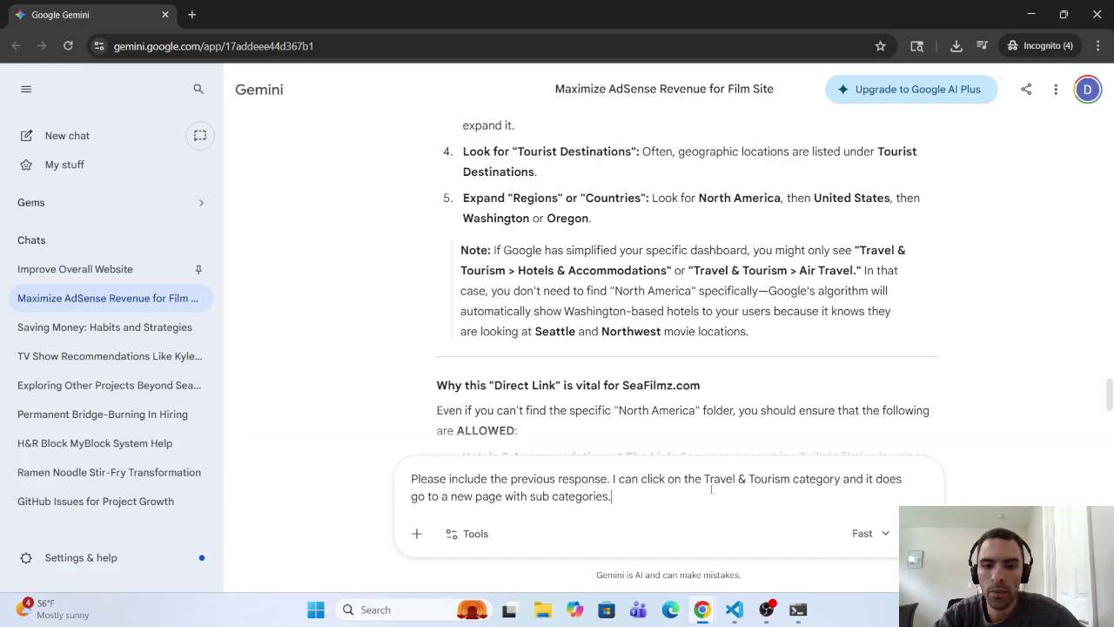
{"action": "key", "text": "Return"}
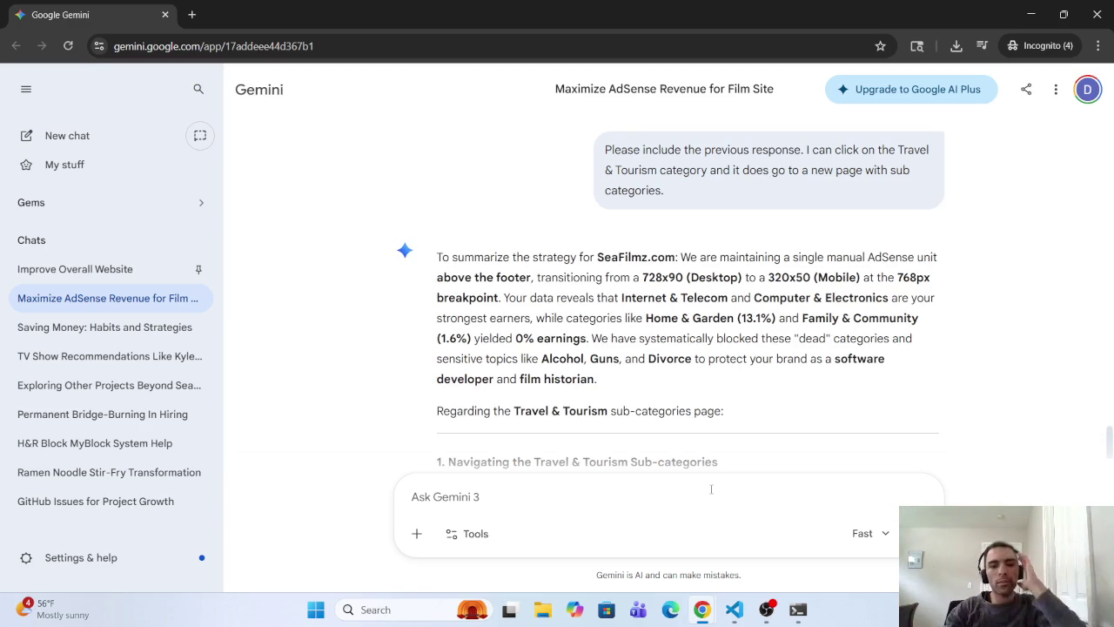
Step: Scroll Gemini's answer and highlight the explanation of where geographic locations are grouped
{"action": "scroll", "coordinate": [753, 444], "scroll_direction": "down", "scroll_amount": 3}
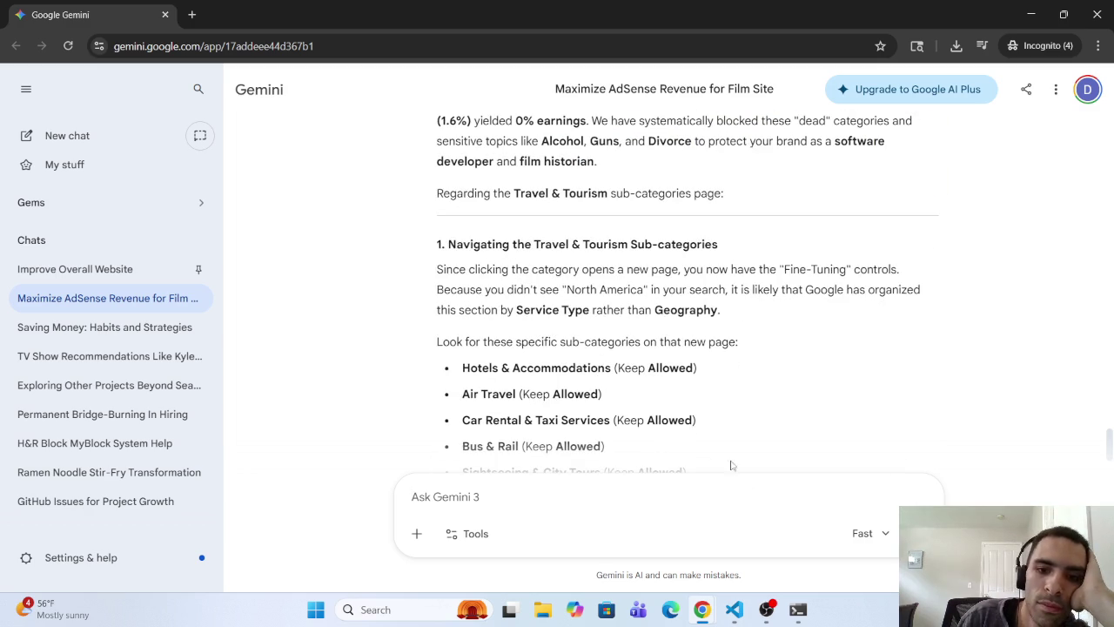
{"action": "scroll", "coordinate": [643, 392], "scroll_direction": "down", "scroll_amount": 2}
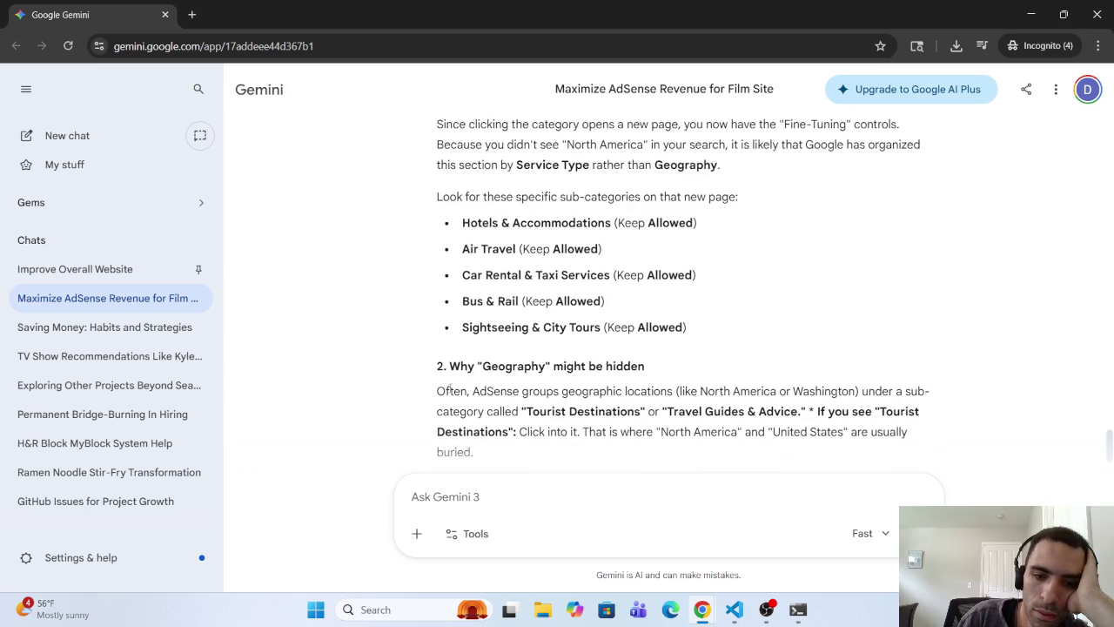
{"action": "mouse_move", "coordinate": [533, 394]}
{"action": "left_mouse_down"}
{"action": "mouse_move", "coordinate": [880, 393]}
{"action": "mouse_move", "coordinate": [546, 400]}
{"action": "mouse_move", "coordinate": [542, 433]}
{"action": "mouse_move", "coordinate": [577, 412]}
{"action": "mouse_move", "coordinate": [657, 431]}
{"action": "mouse_move", "coordinate": [656, 422]}
{"action": "left_mouse_up"}
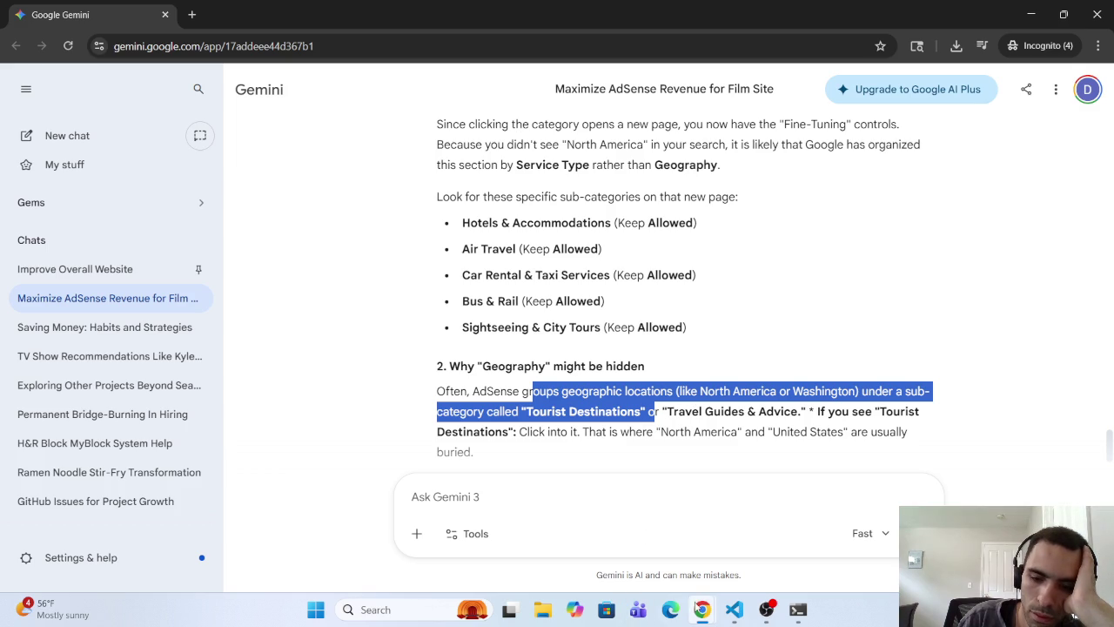
Step: In AdSense, open Tourist Attractions & Destinations and confirm Theme Parks is Allowed
{"action": "mouse_move", "coordinate": [702, 609]}
{"action": "mouse_move", "coordinate": [1009, 535]}
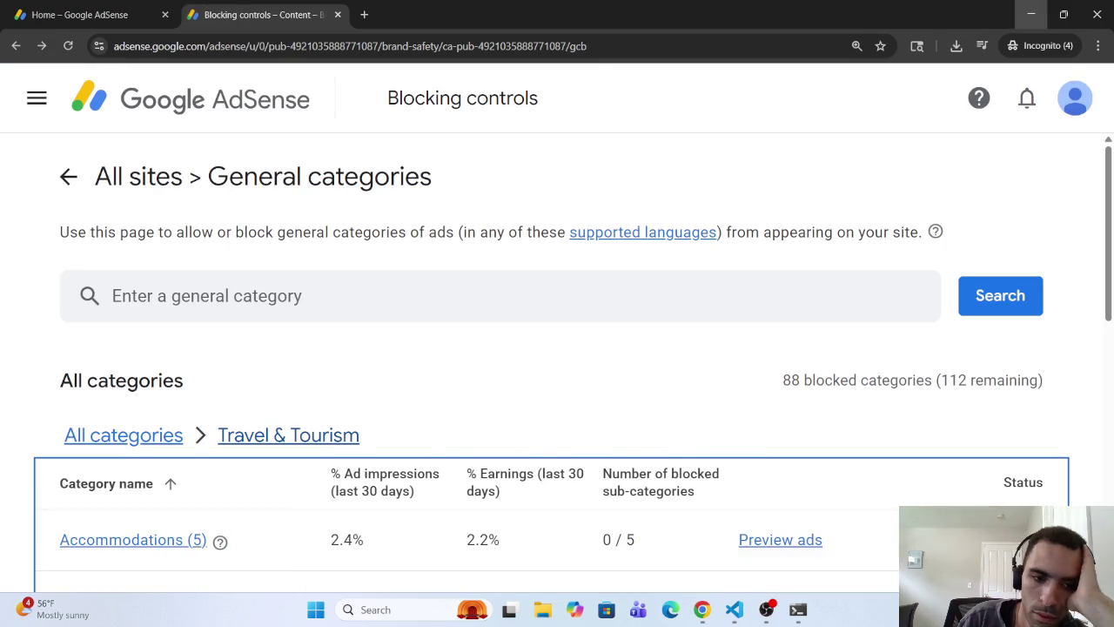
{"action": "scroll", "coordinate": [237, 448], "scroll_direction": "down", "scroll_amount": 3}
{"action": "scroll", "coordinate": [236, 447], "scroll_direction": "down", "scroll_amount": 3}
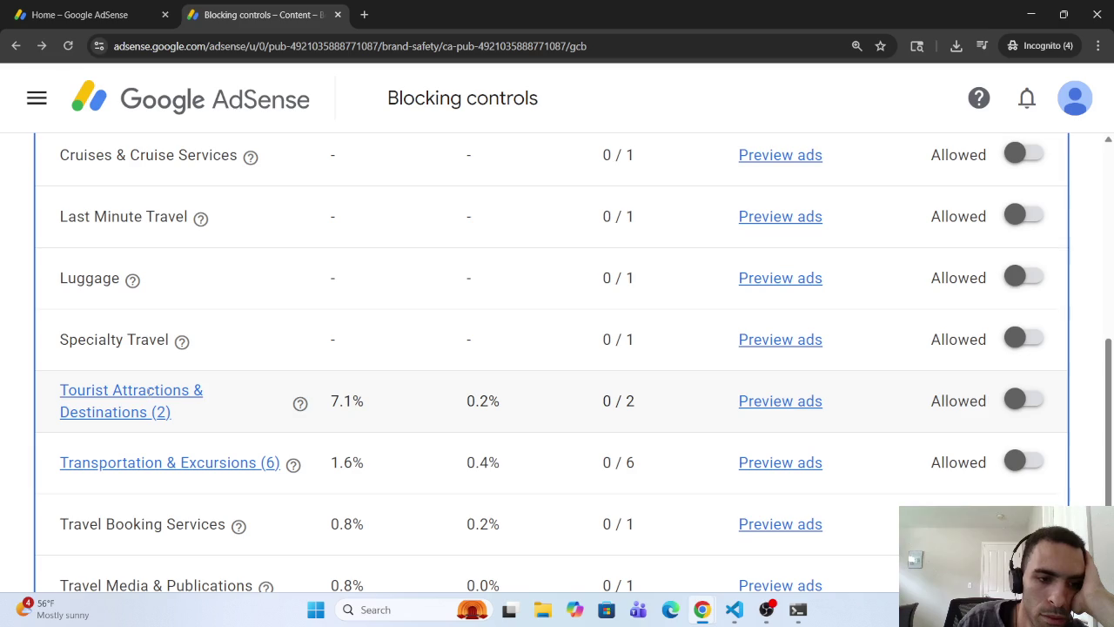
{"action": "left_click", "coordinate": [149, 390]}
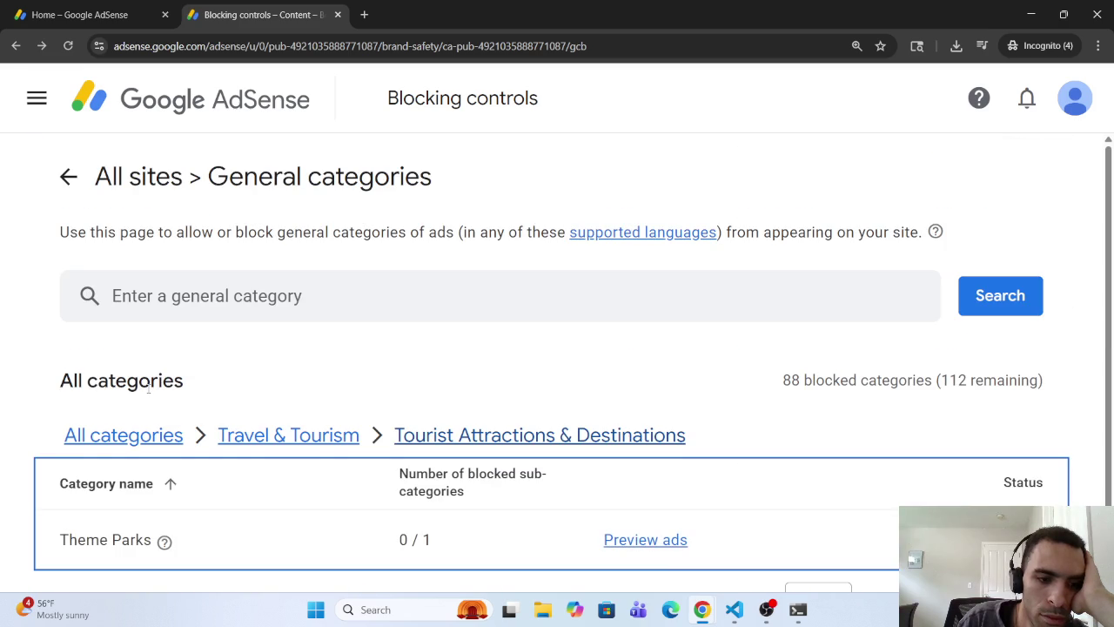
{"action": "scroll", "coordinate": [148, 391], "scroll_direction": "down", "scroll_amount": 1}
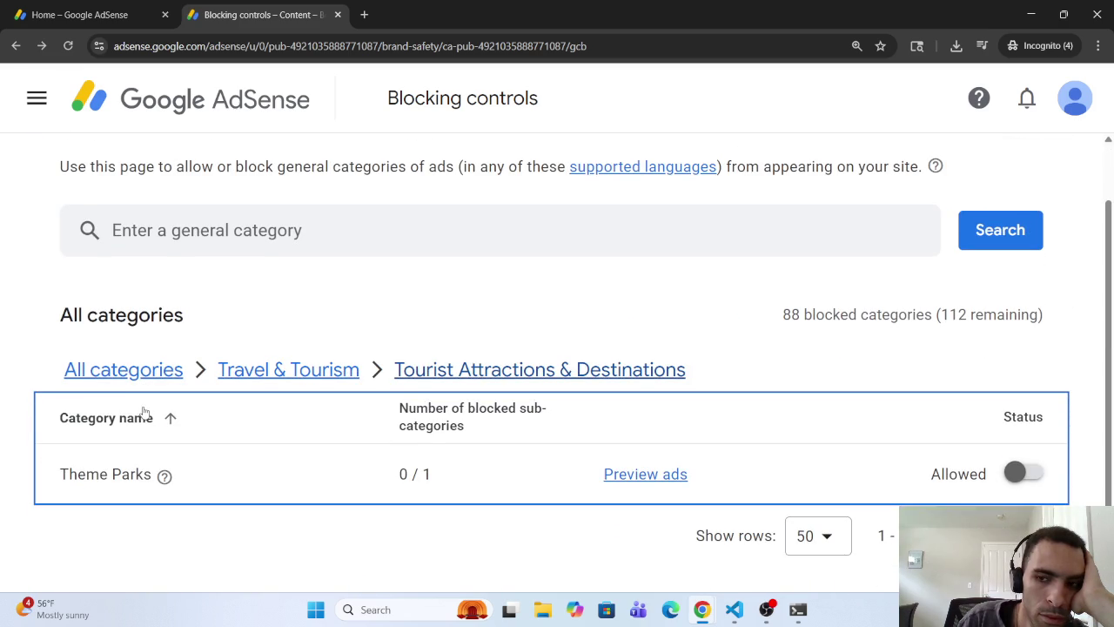
{"action": "left_click", "coordinate": [16, 46]}
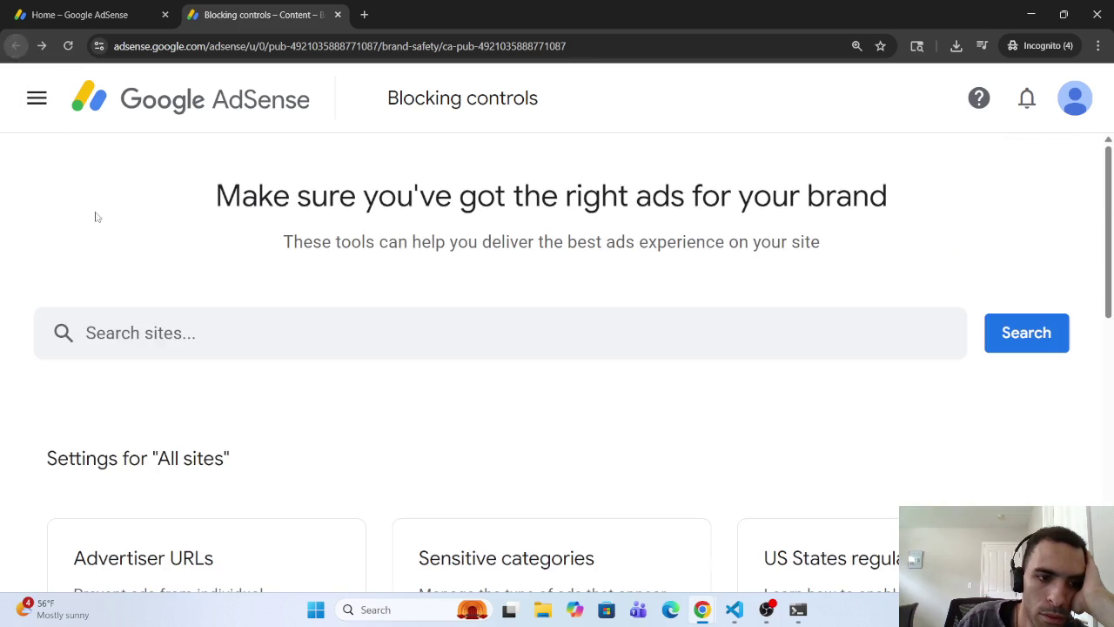
Step: Return to the Travel & Tourism list and copy the name 'Tourist Attractions & Destinations'
{"action": "left_click", "coordinate": [565, 534]}
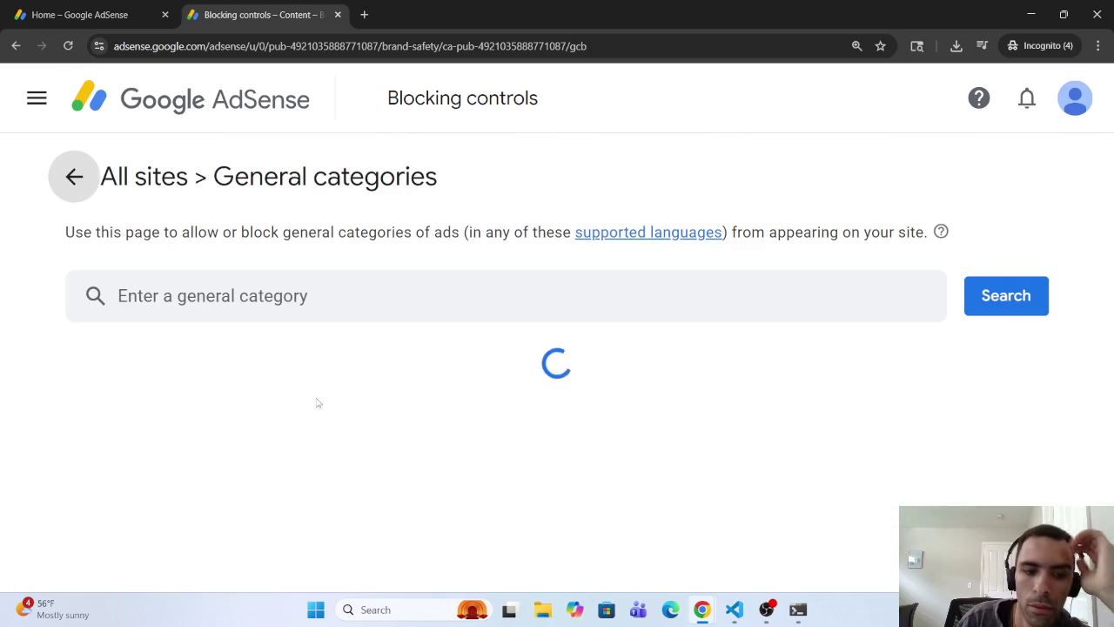
{"action": "scroll", "coordinate": [279, 435], "scroll_direction": "down", "scroll_amount": 1}
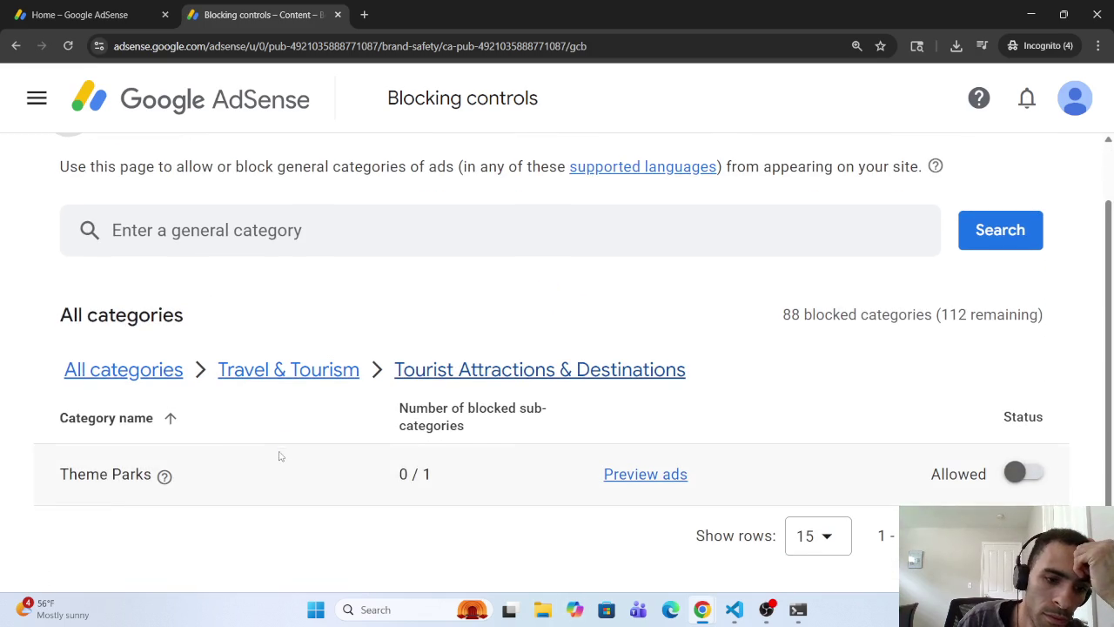
{"action": "scroll", "coordinate": [279, 465], "scroll_direction": "up", "scroll_amount": 1}
{"action": "left_click", "coordinate": [287, 438]}
{"action": "scroll", "coordinate": [292, 461], "scroll_direction": "down", "scroll_amount": 5}
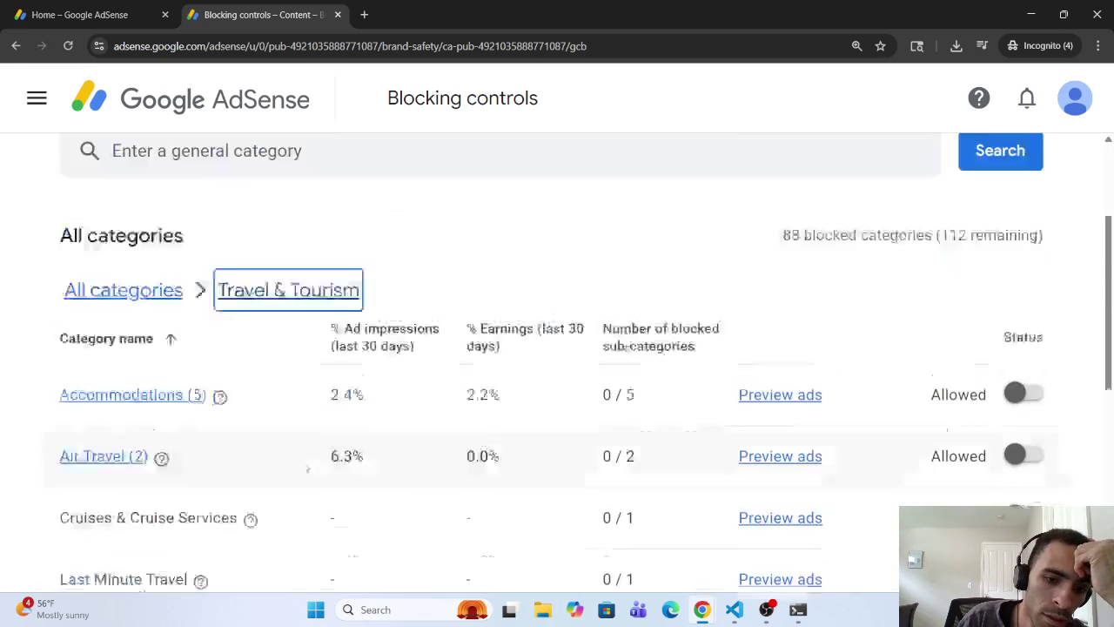
{"action": "scroll", "coordinate": [297, 470], "scroll_direction": "down", "scroll_amount": 3}
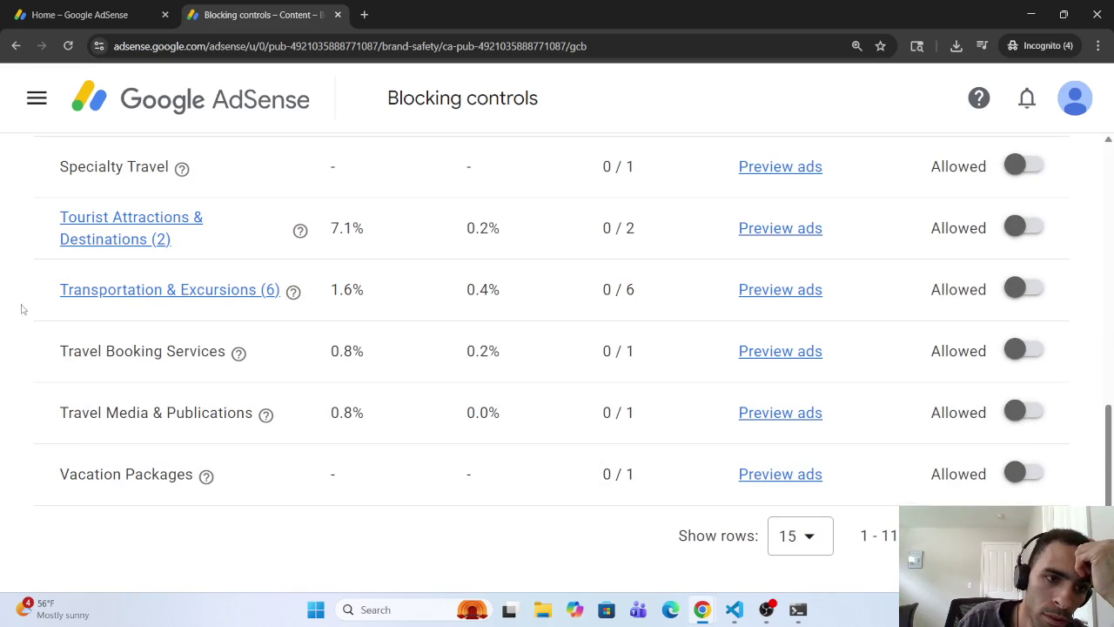
{"action": "mouse_move", "coordinate": [56, 217]}
{"action": "left_mouse_down"}
{"action": "mouse_move", "coordinate": [164, 218]}
{"action": "mouse_move", "coordinate": [148, 236]}
{"action": "left_mouse_up"}
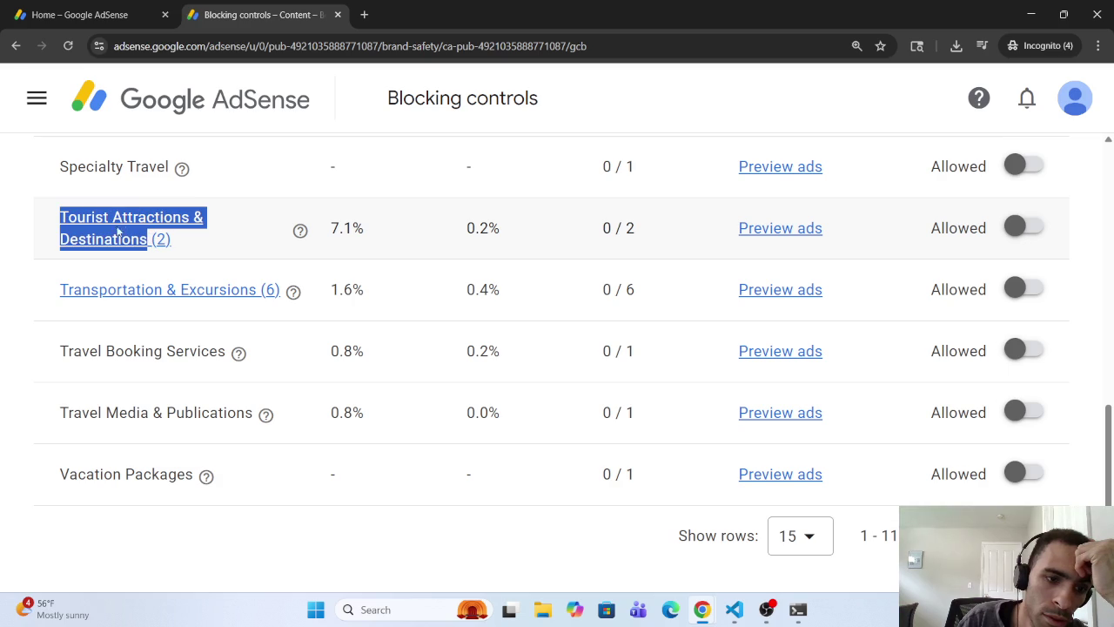
{"action": "right_click", "coordinate": [112, 218]}
{"action": "left_click", "coordinate": [137, 250]}
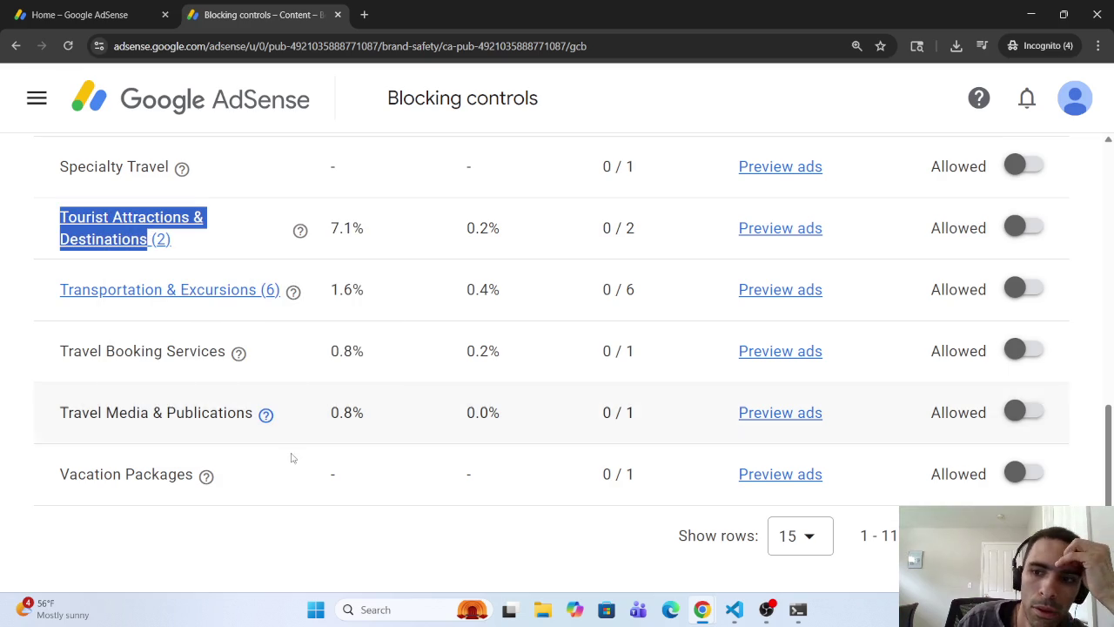
{"action": "left_click", "coordinate": [701, 610]}
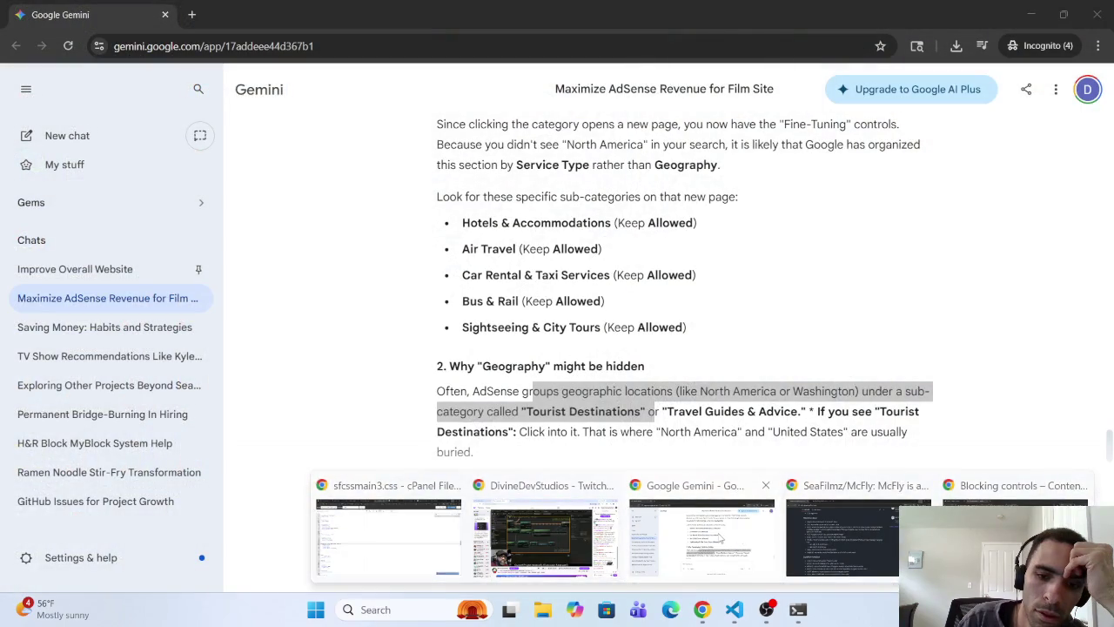
Step: In Gemini, paste the category name into the prompt with the earlier message placed before it
{"action": "left_click", "coordinate": [718, 534]}
{"action": "left_click", "coordinate": [484, 493]}
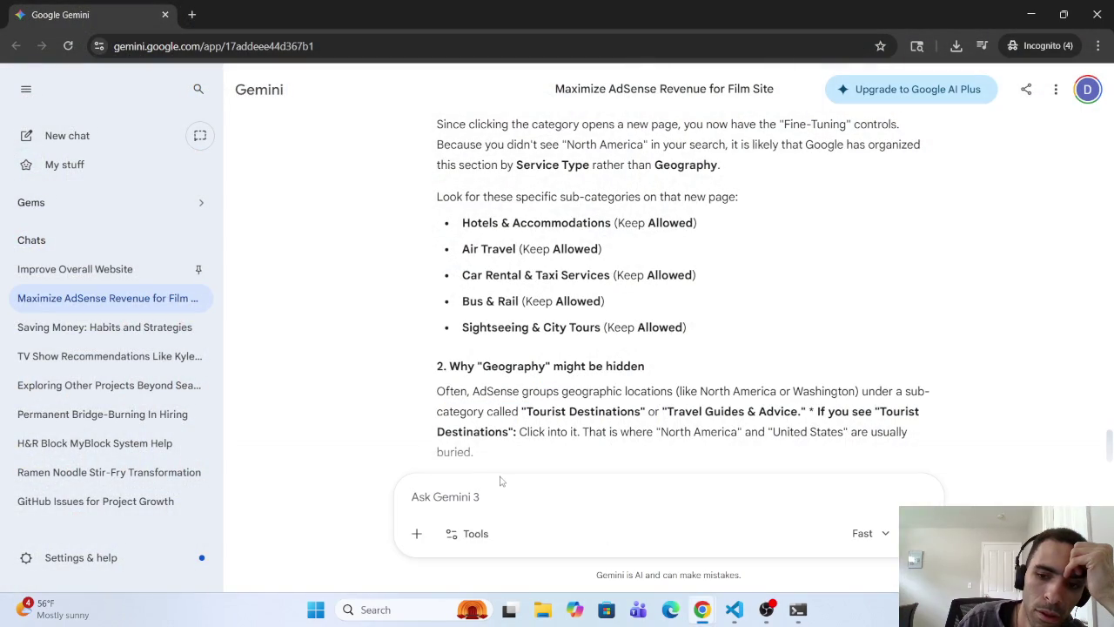
{"action": "scroll", "coordinate": [579, 409], "scroll_direction": "up", "scroll_amount": 1}
{"action": "scroll", "coordinate": [579, 408], "scroll_direction": "down", "scroll_amount": 3}
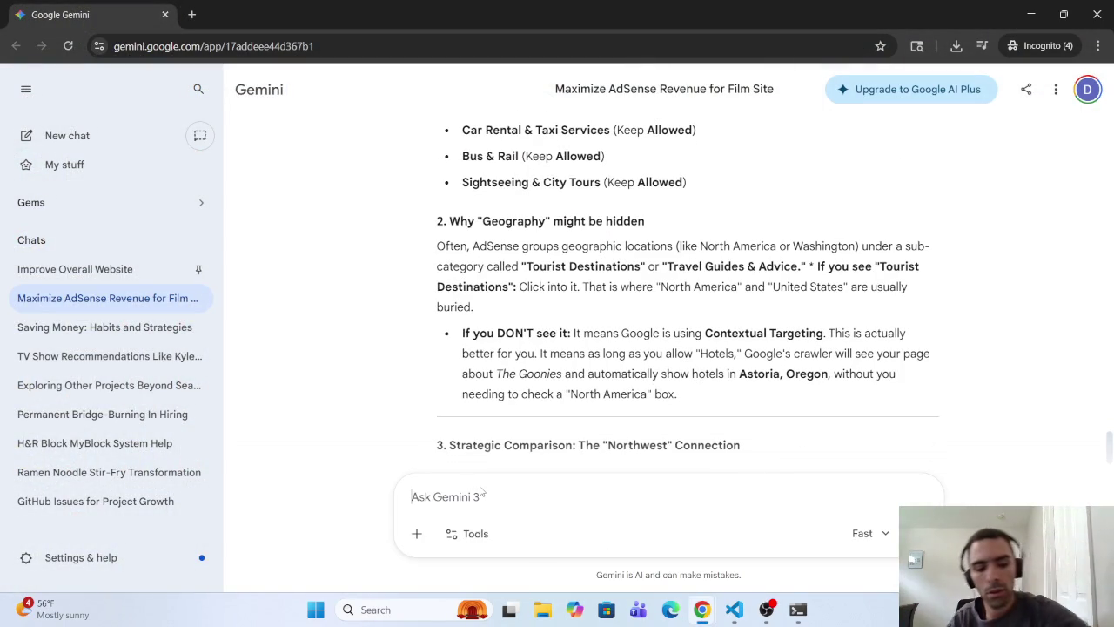
{"action": "type", "text": "Tourist Attractions & Destinations"}
{"action": "scroll", "coordinate": [558, 338], "scroll_direction": "up", "scroll_amount": 10}
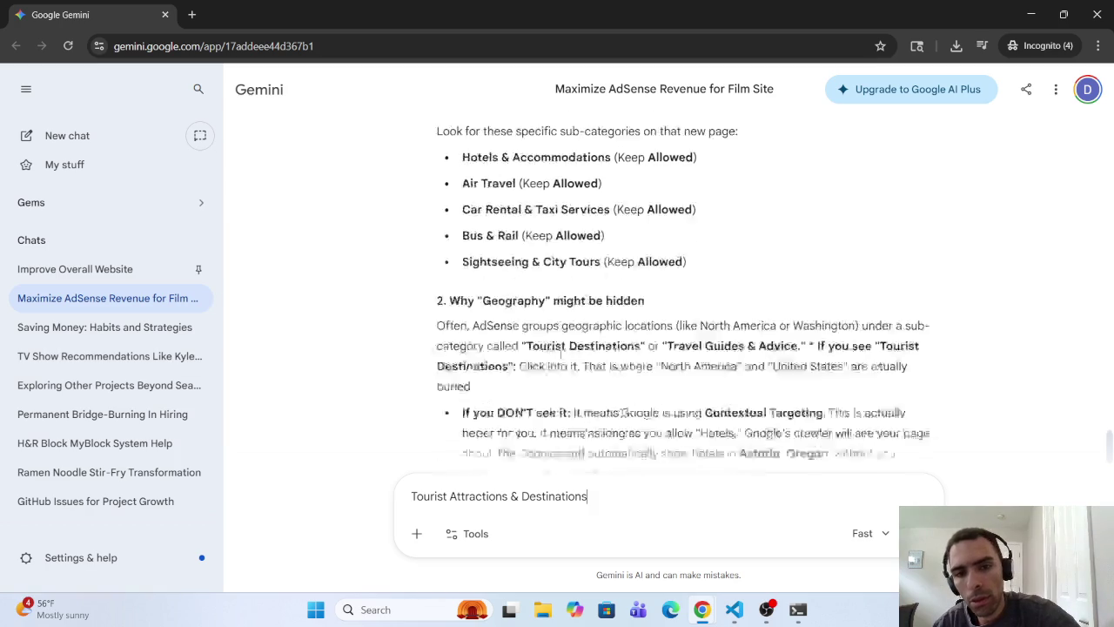
{"action": "mouse_move", "coordinate": [604, 367]}
{"action": "left_mouse_down"}
{"action": "mouse_move", "coordinate": [954, 374]}
{"action": "mouse_move", "coordinate": [943, 415]}
{"action": "left_mouse_up"}
{"action": "key", "text": "ctrl+c"}
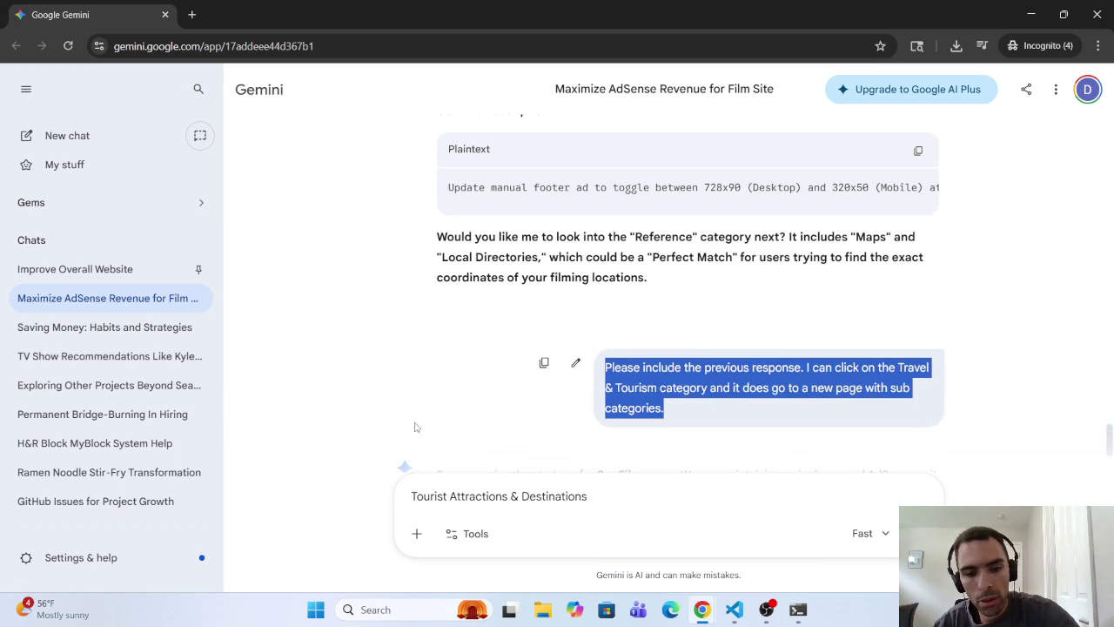
{"action": "left_click", "coordinate": [411, 502]}
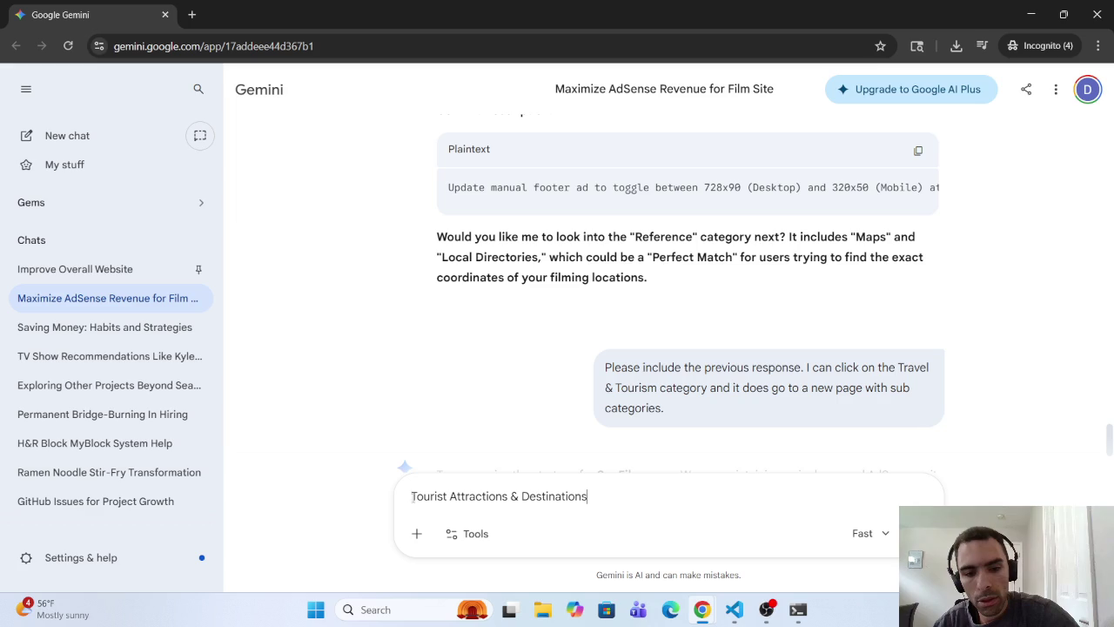
{"action": "key", "text": "ctrl+v"}
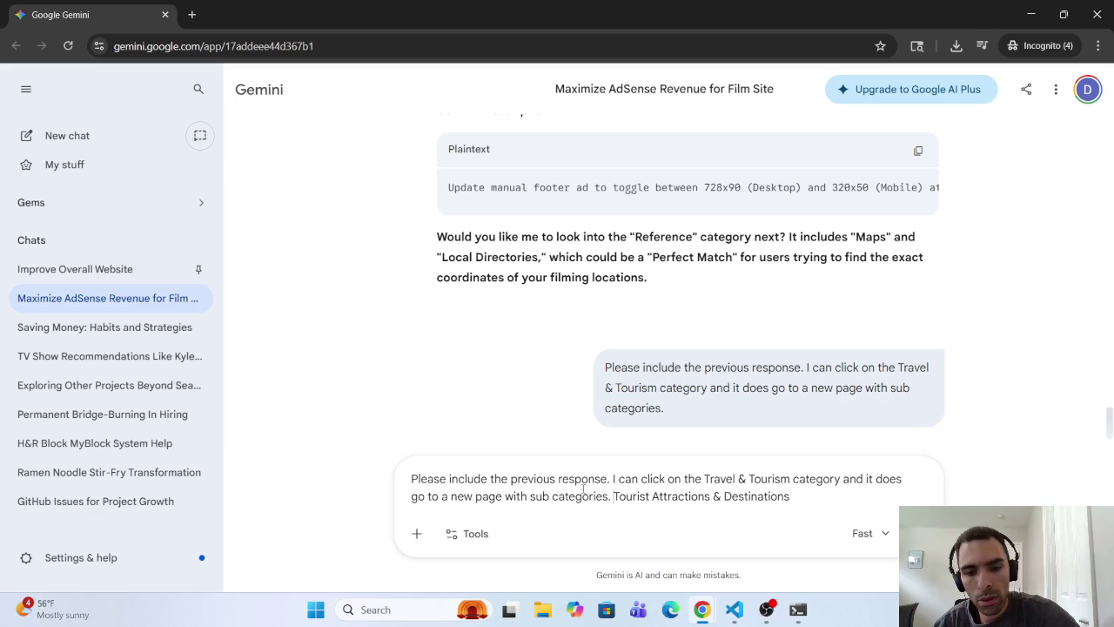
Step: Delete the words 'can click on' from the drafted prompt
{"action": "mouse_move", "coordinate": [608, 478]}
{"action": "left_mouse_down"}
{"action": "mouse_move", "coordinate": [701, 478]}
{"action": "mouse_move", "coordinate": [721, 496]}
{"action": "mouse_move", "coordinate": [729, 480]}
{"action": "mouse_move", "coordinate": [842, 480]}
{"action": "mouse_move", "coordinate": [442, 479]}
{"action": "mouse_move", "coordinate": [607, 478]}
{"action": "left_mouse_up"}
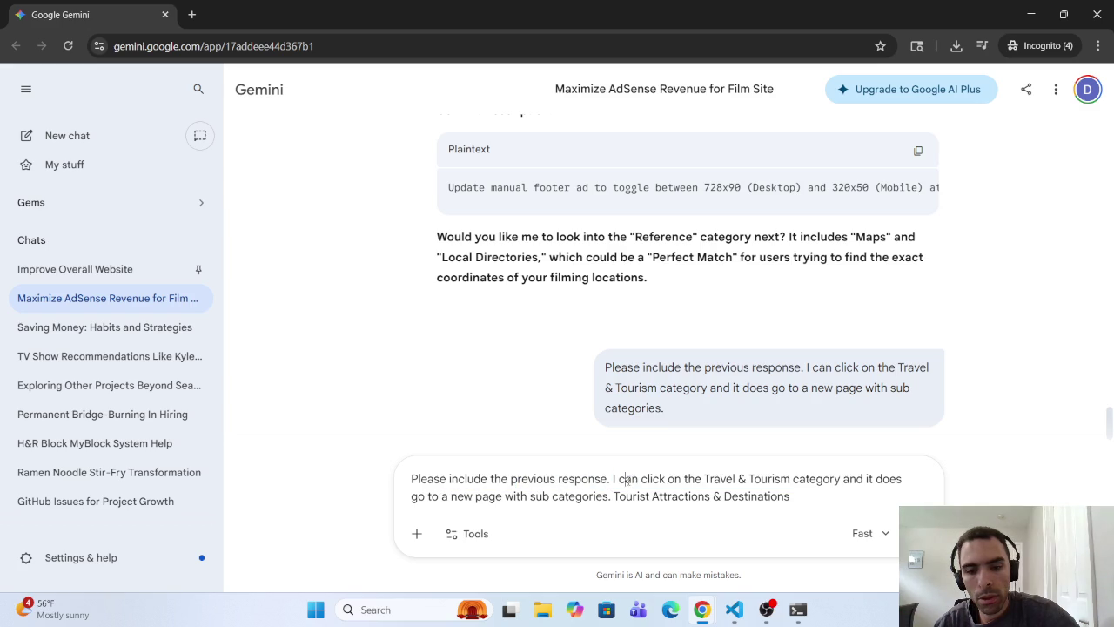
{"action": "mouse_move", "coordinate": [618, 480]}
{"action": "left_mouse_down"}
{"action": "mouse_move", "coordinate": [704, 483]}
{"action": "mouse_move", "coordinate": [682, 492]}
{"action": "left_mouse_up"}
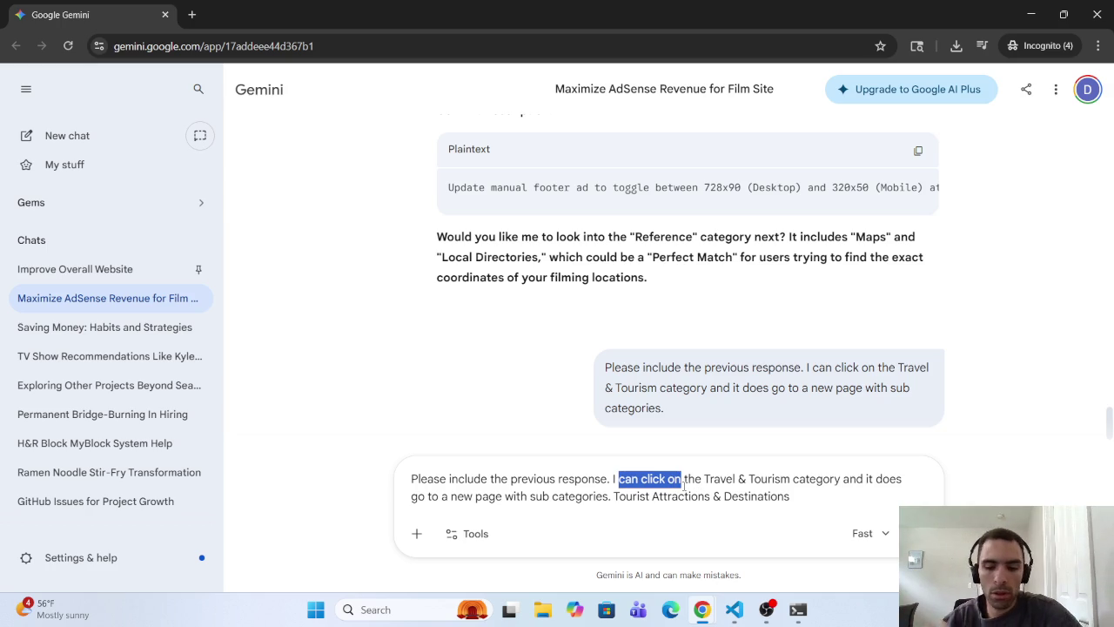
{"action": "key", "text": "BackSpace"}
Step: Delete the new-page and sub-categories wording and add 'there is Inside that categy' to the draft
{"action": "type", "text": "n"}
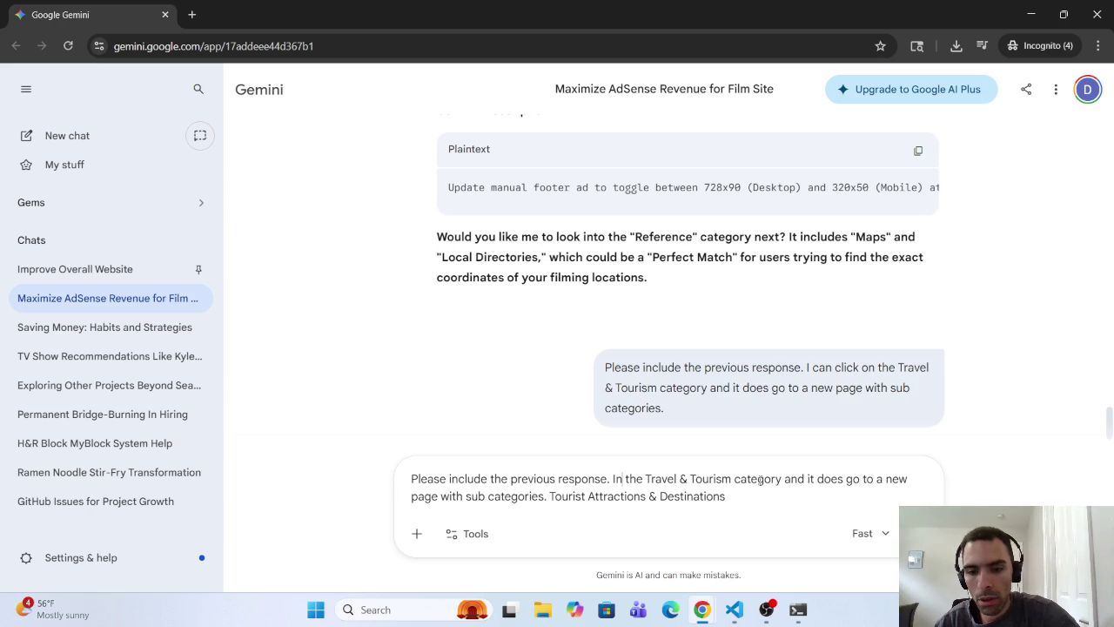
{"action": "mouse_move", "coordinate": [784, 479]}
{"action": "left_mouse_down"}
{"action": "mouse_move", "coordinate": [912, 478]}
{"action": "mouse_move", "coordinate": [416, 490]}
{"action": "mouse_move", "coordinate": [467, 492]}
{"action": "left_mouse_up"}
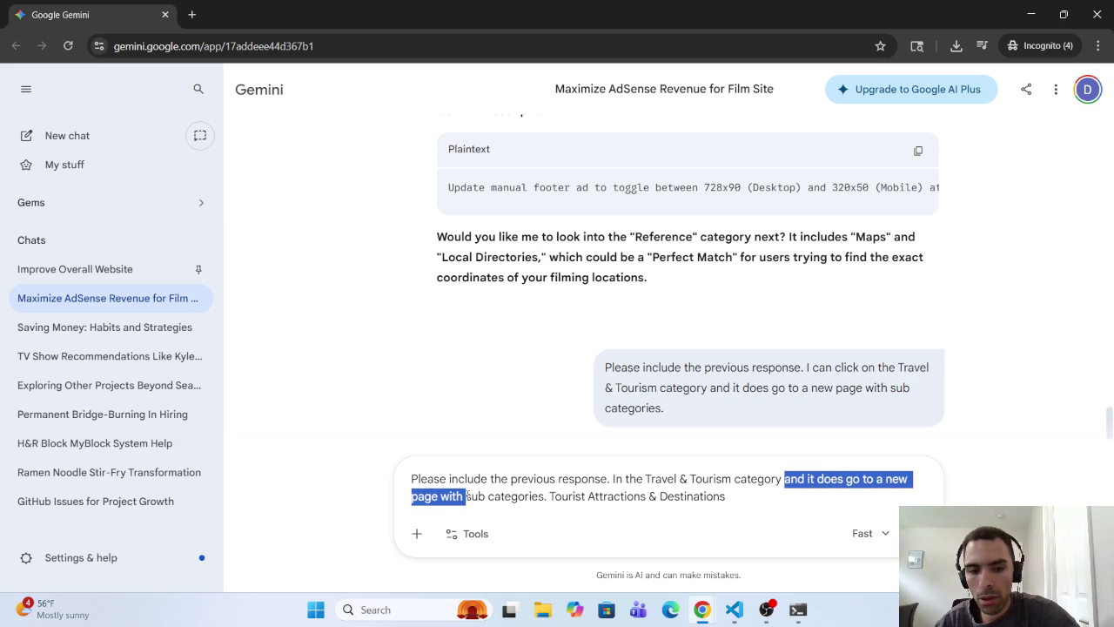
{"action": "key", "text": "BackSpace"}
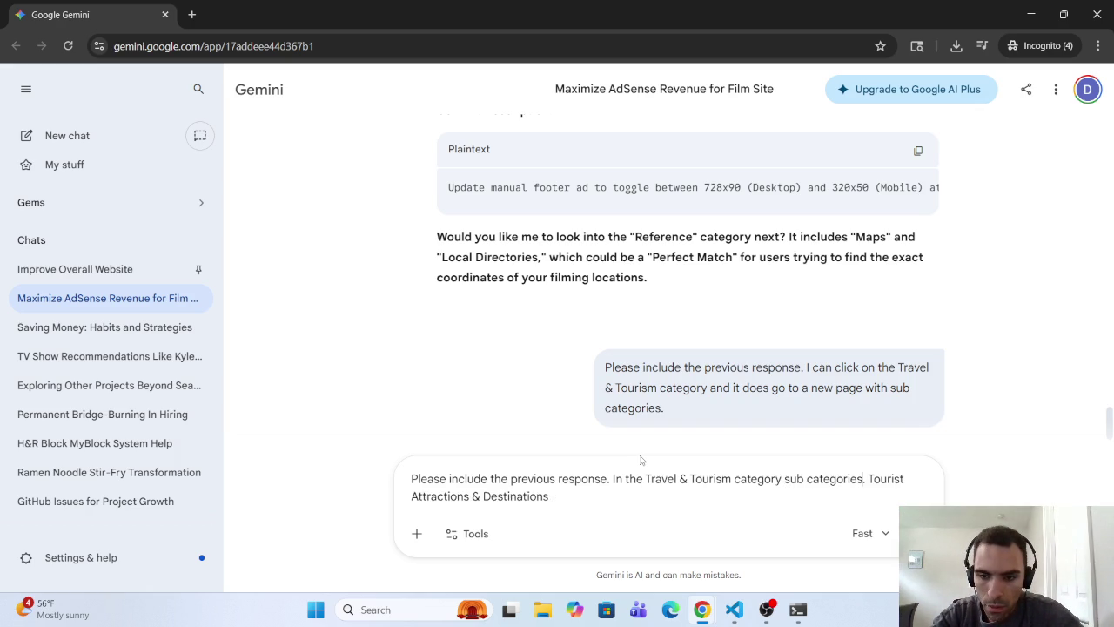
{"action": "key", "text": "BackSpace"}
{"action": "key", "text": "BackSpace"}
{"action": "key", "text": "BackSpace"}
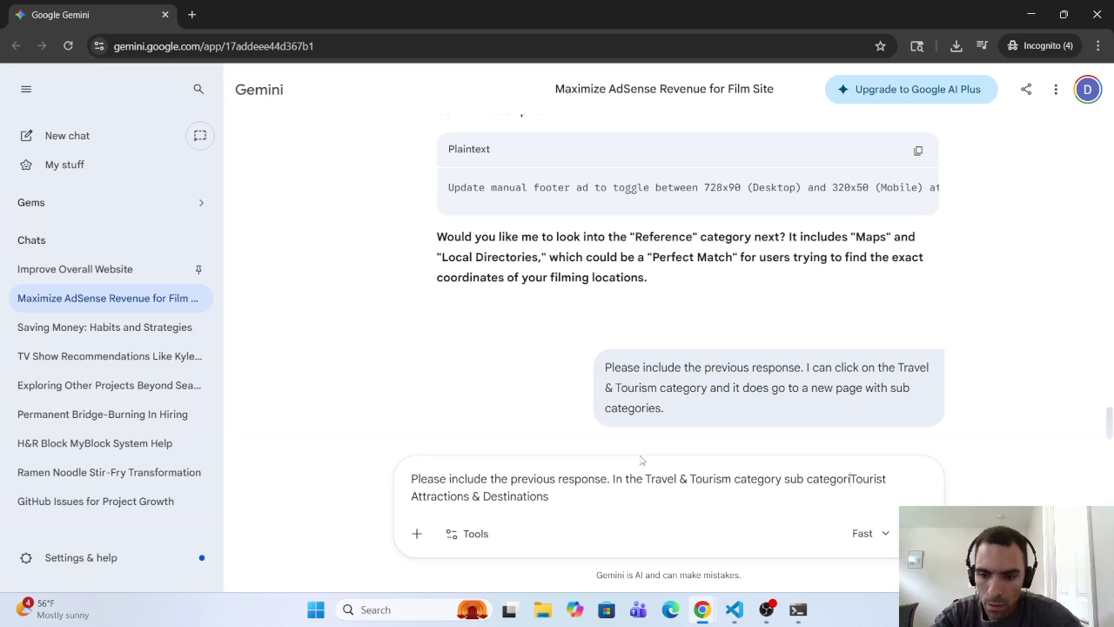
{"action": "type", "text": "there is"}
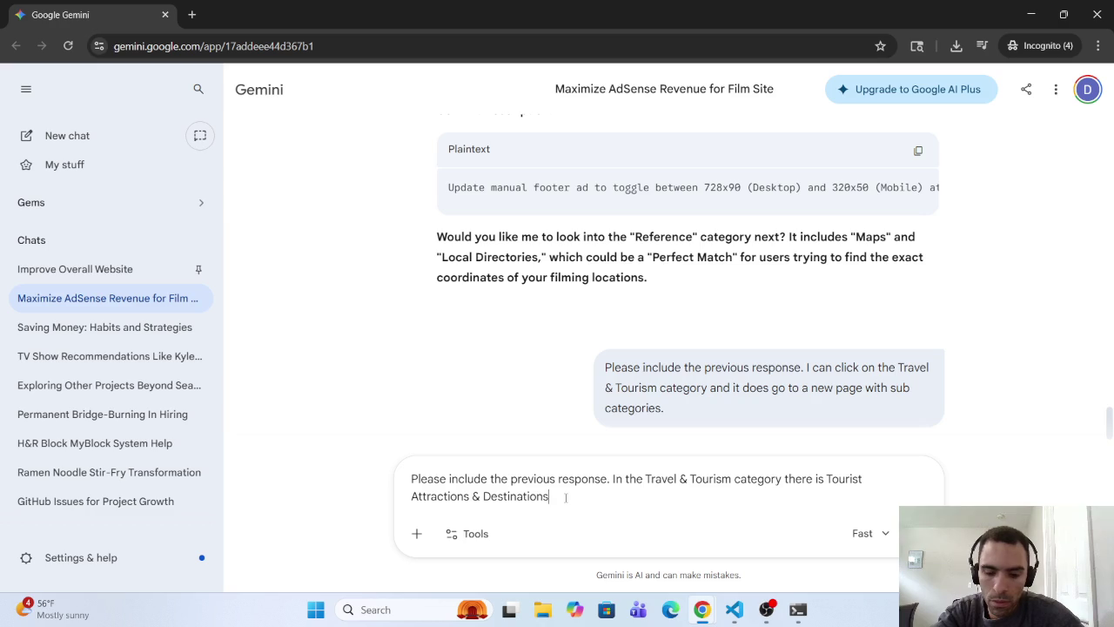
{"action": "type", "text": "  Ins"}
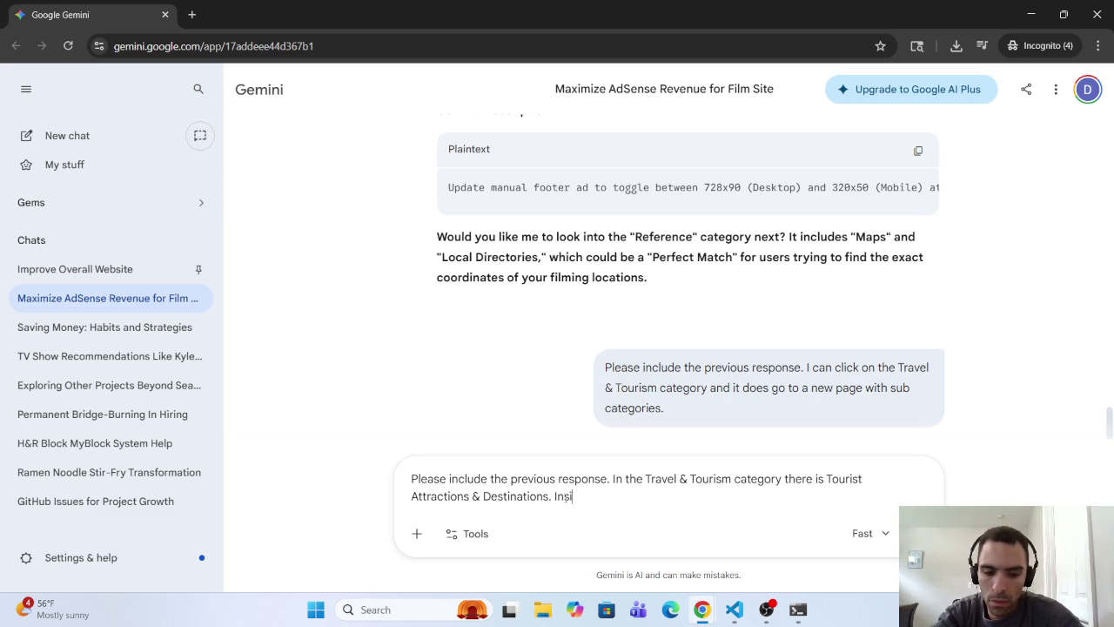
{"action": "type", "text": "ide that"}
{"action": "type", "text": " cate"}
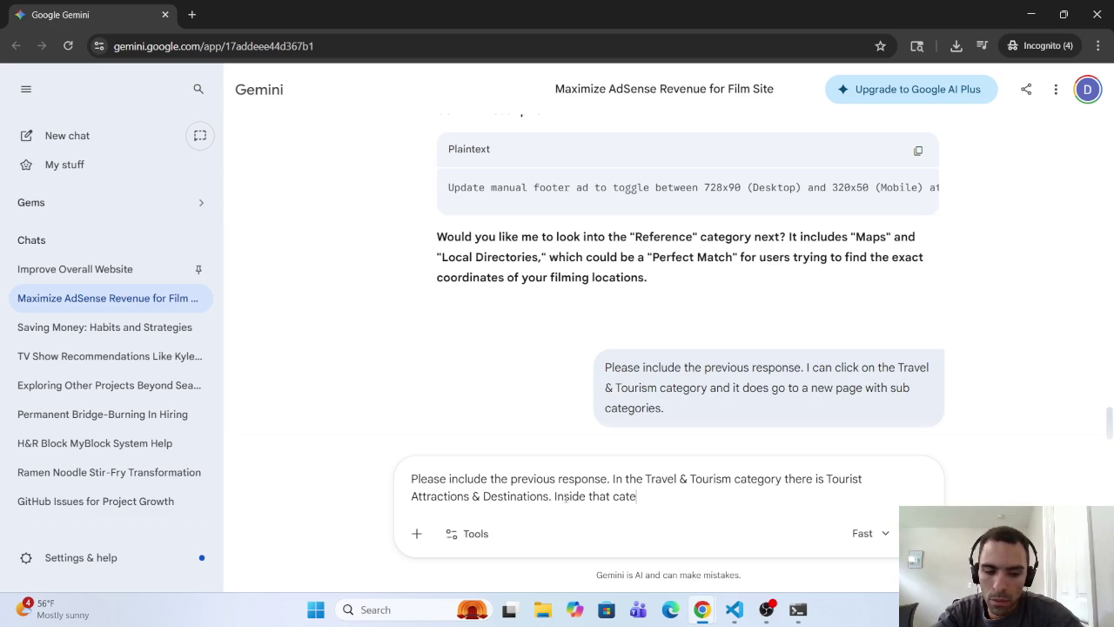
{"action": "type", "text": "g"}
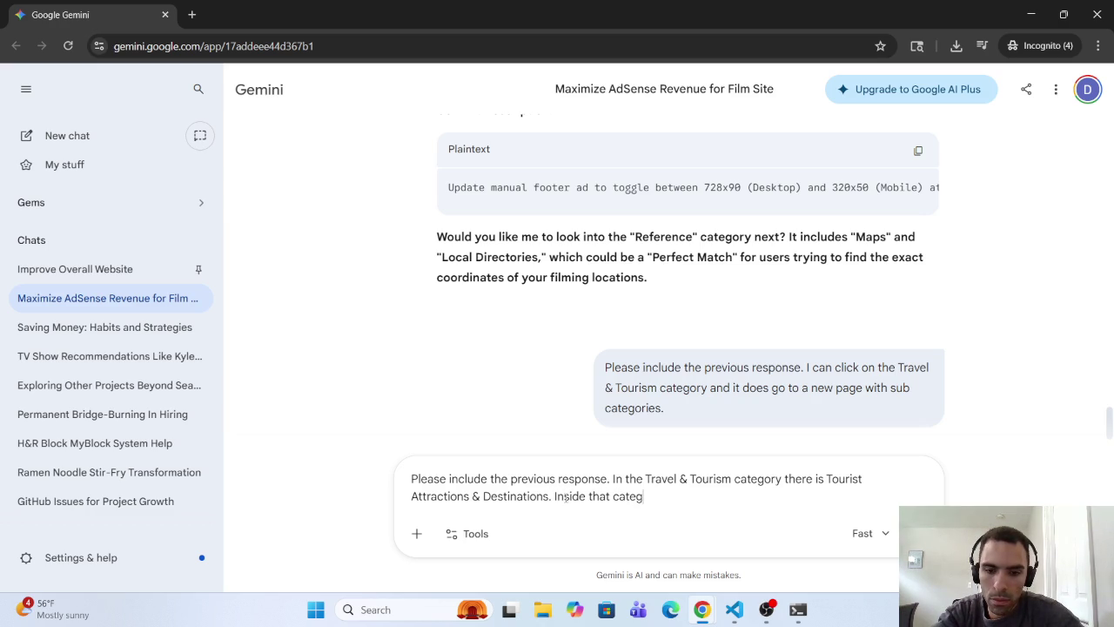
{"action": "type", "text": "y"}
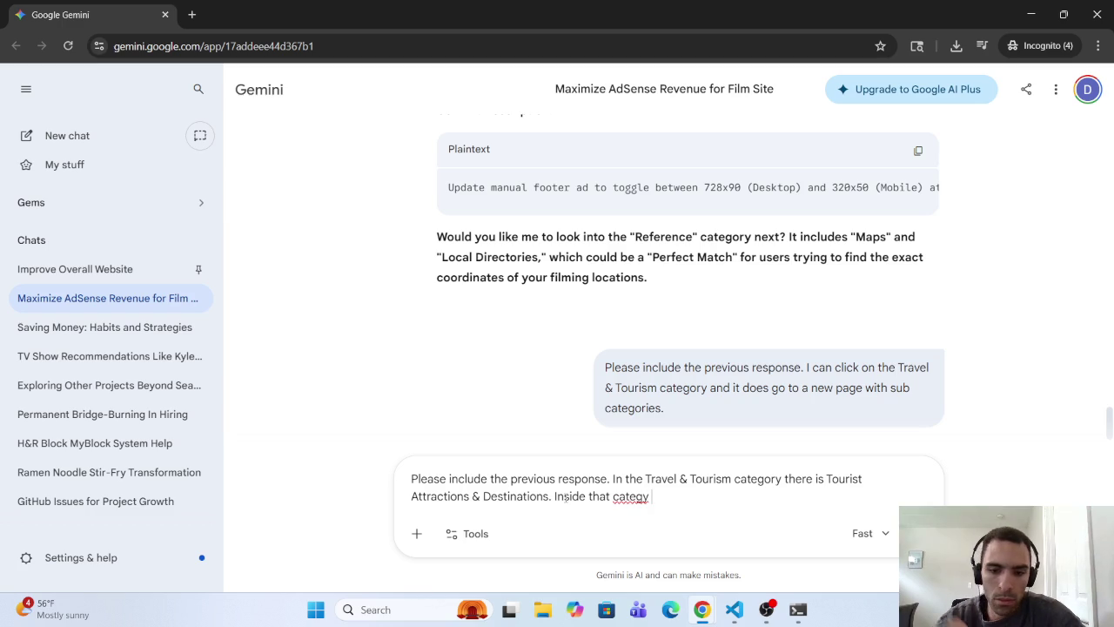
Step: Correct the misspelled 'category' so the draft ends with 'Inside that category is'
{"action": "right_click", "coordinate": [630, 496]}
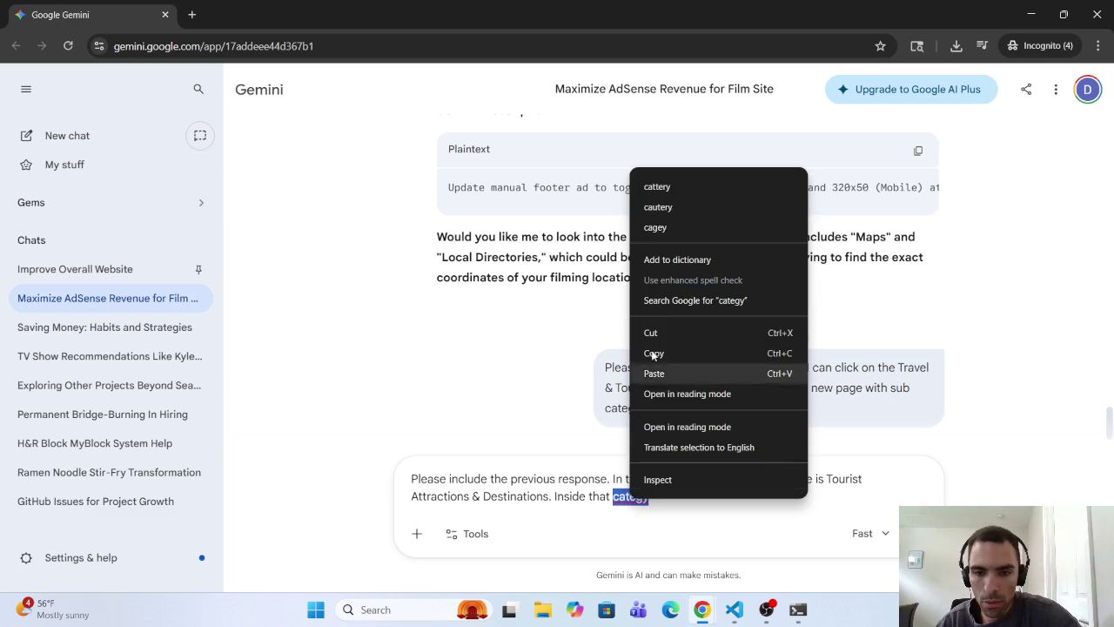
{"action": "left_click", "coordinate": [630, 493]}
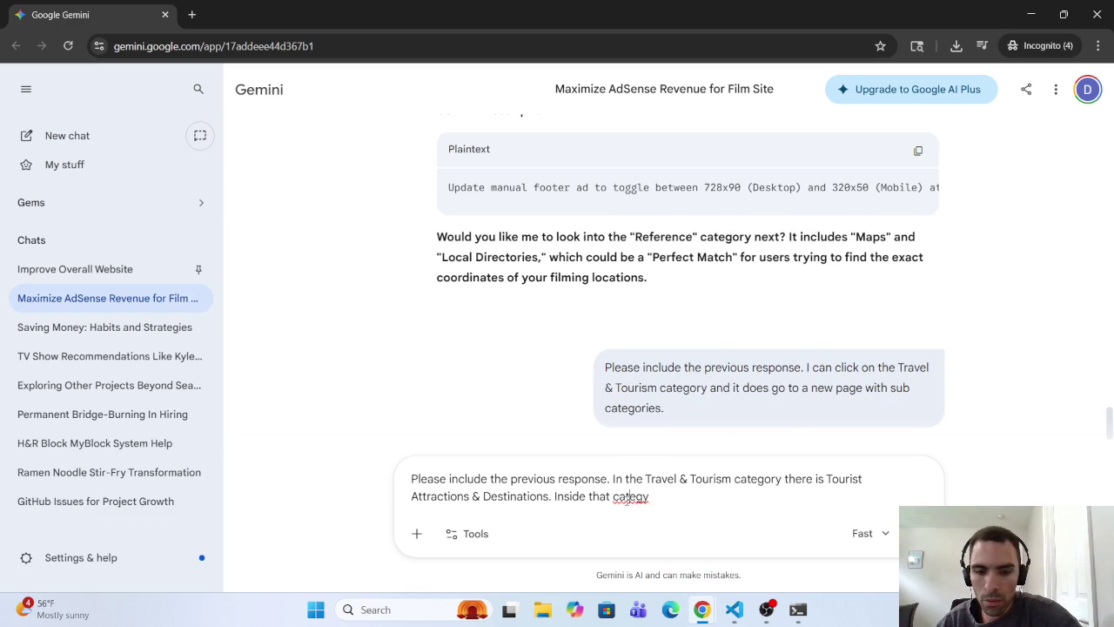
{"action": "type", "text": "or"}
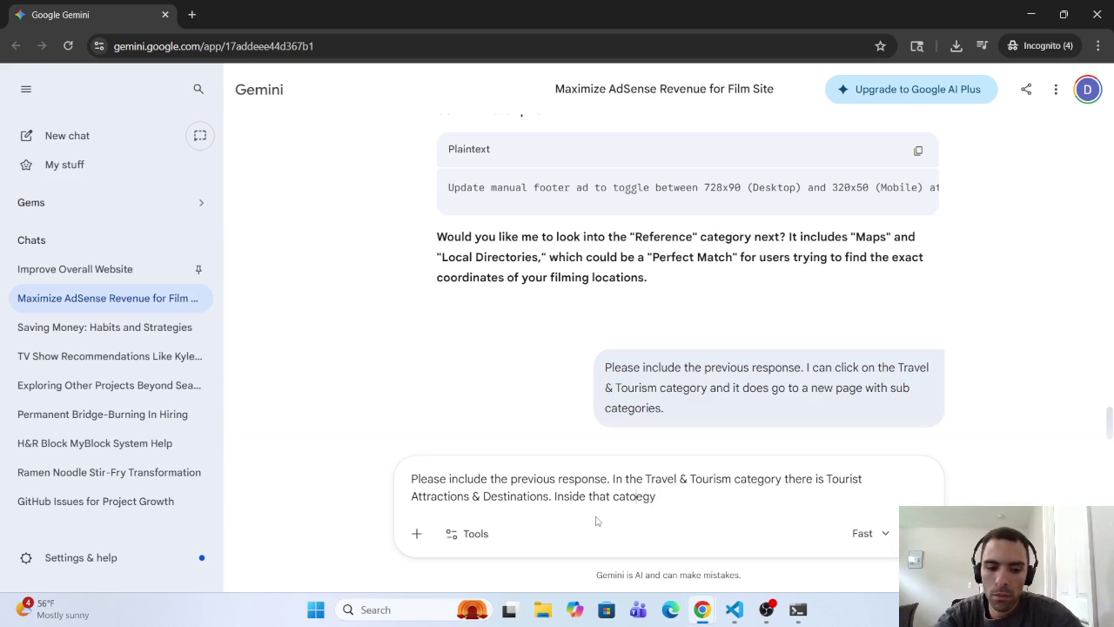
{"action": "right_click", "coordinate": [645, 493]}
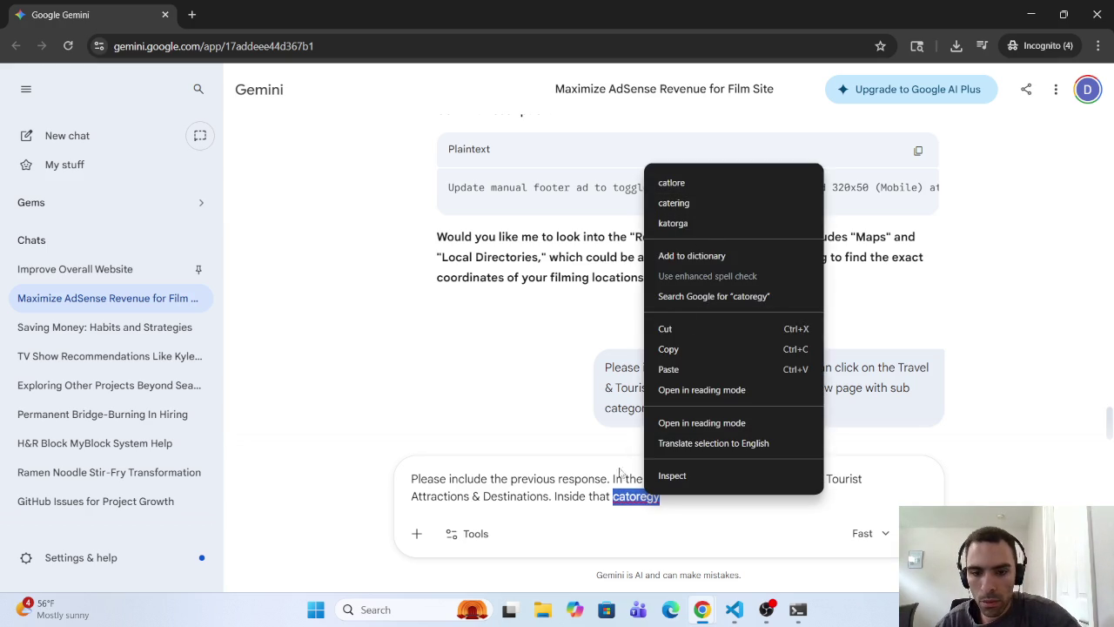
{"action": "key", "text": "Escape"}
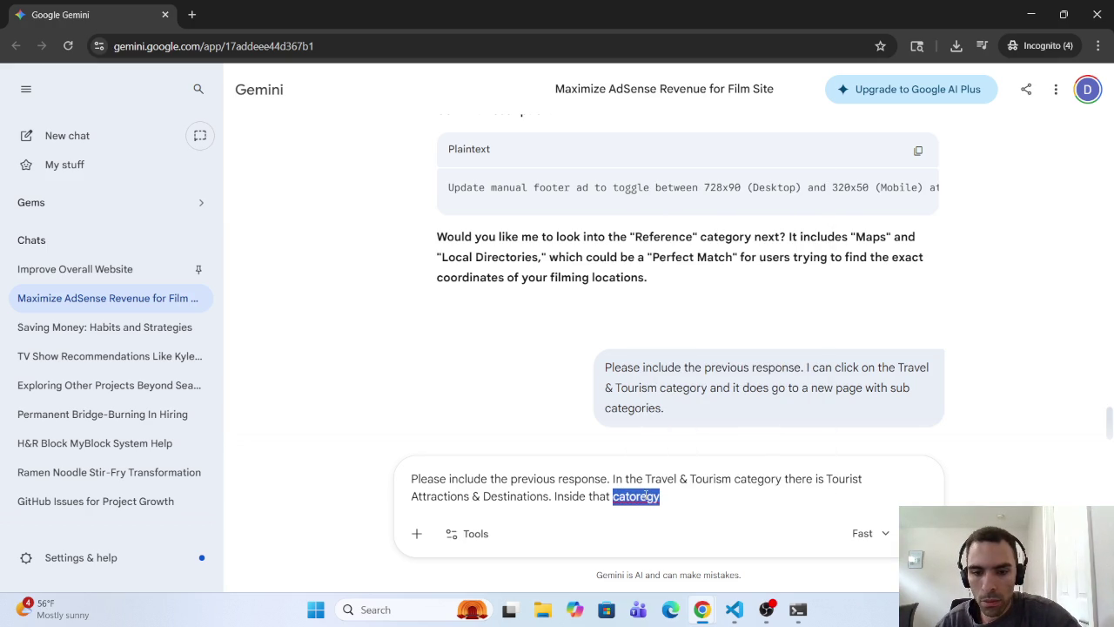
{"action": "left_click_drag", "start_coordinate": [660, 497], "coordinate": [631, 503]}
{"action": "type", "text": "erg"}
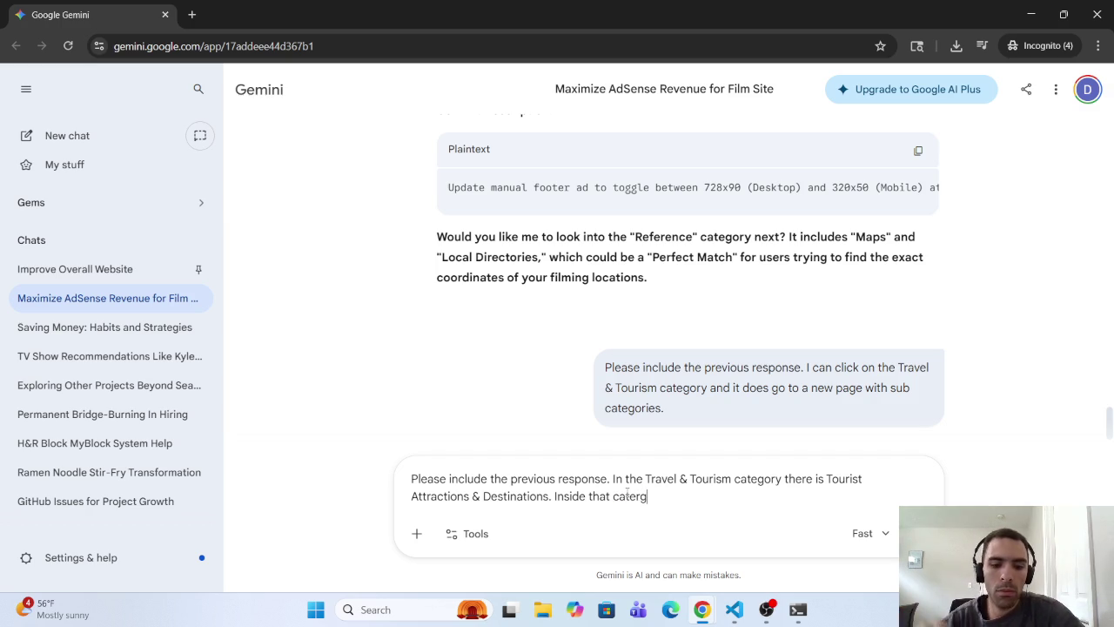
{"action": "type", "text": "y"}
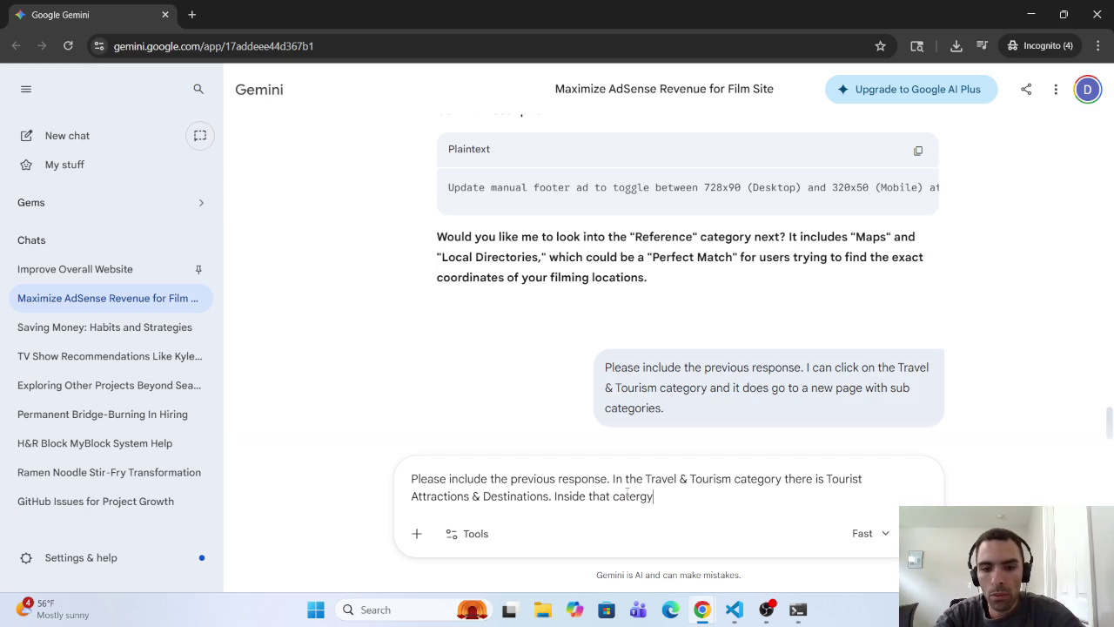
{"action": "key", "text": "BackSpace"}
{"action": "key", "text": "BackSpace"}
{"action": "key", "text": "BackSpace"}
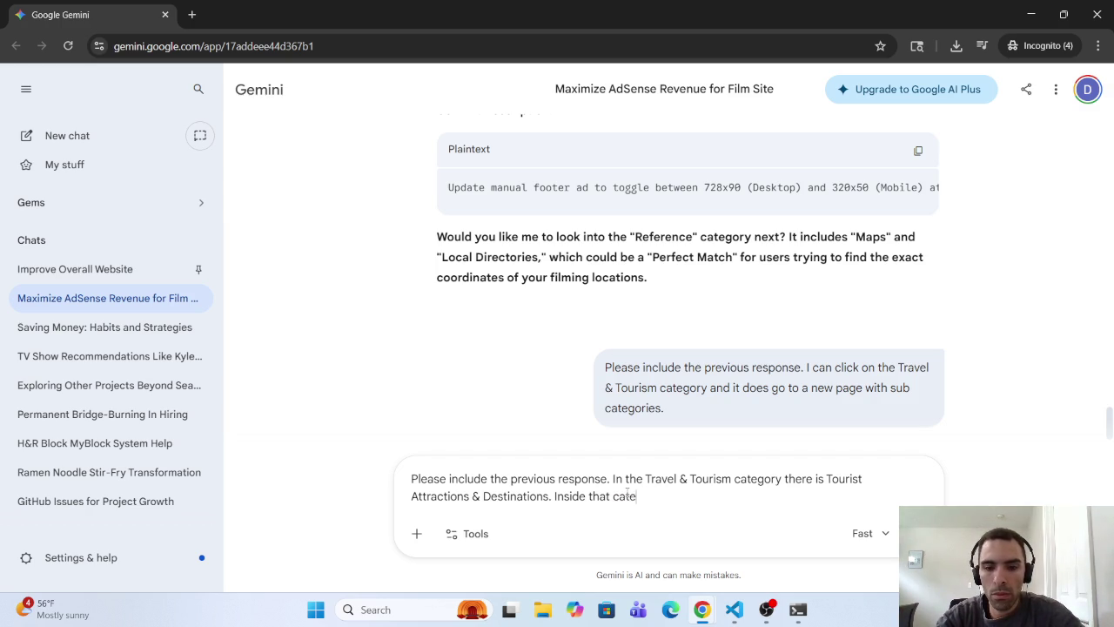
{"action": "type", "text": "ategory."}
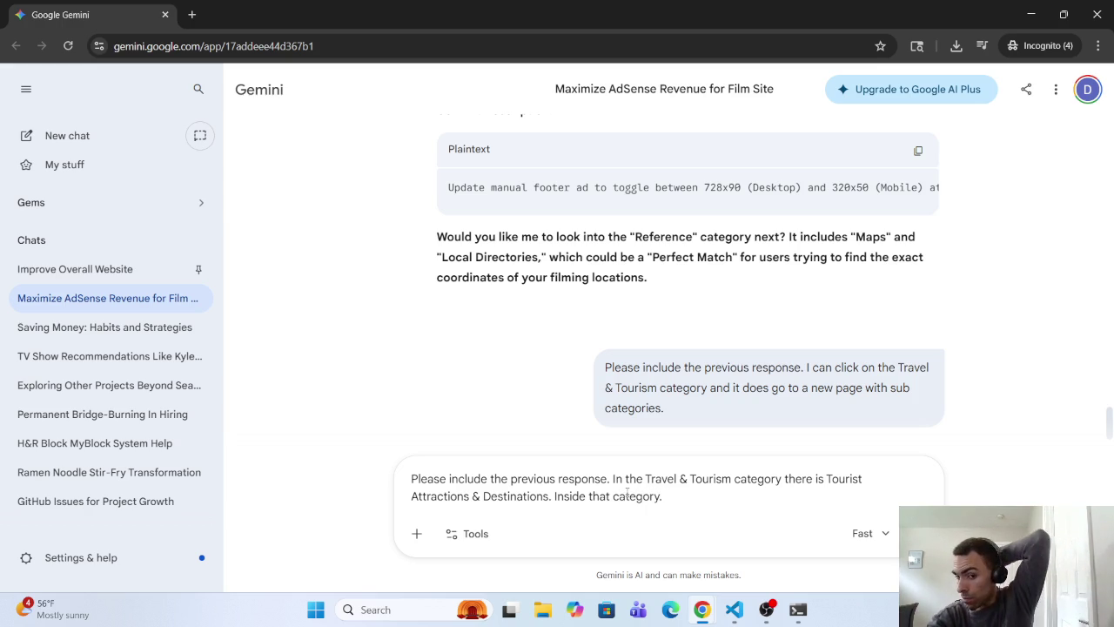
{"action": "key", "text": "BackSpace"}
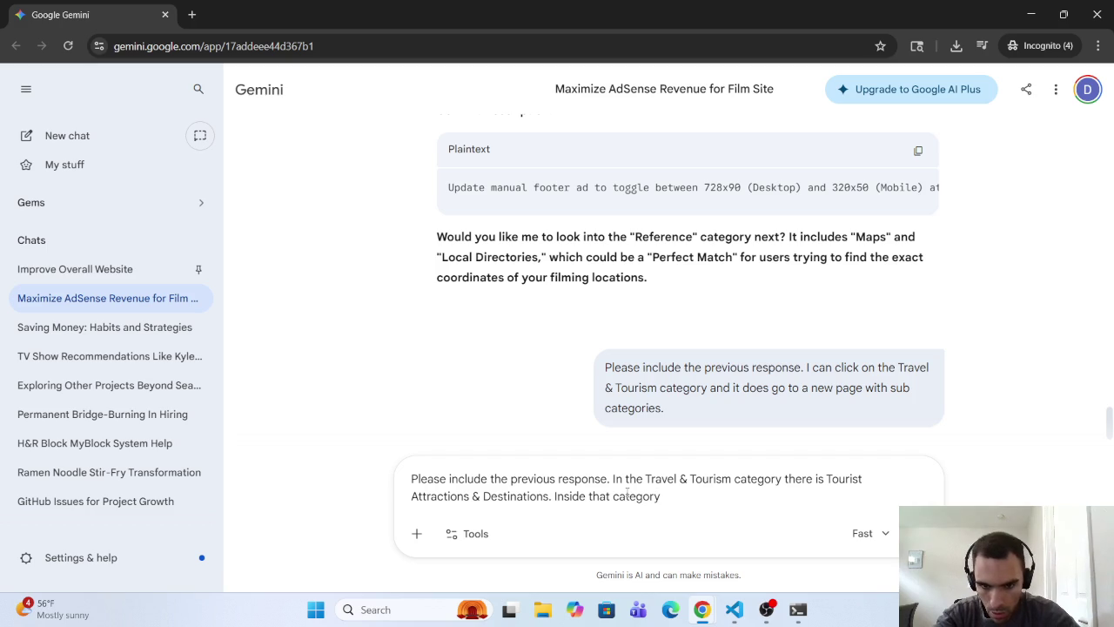
{"action": "type", "text": " is"}
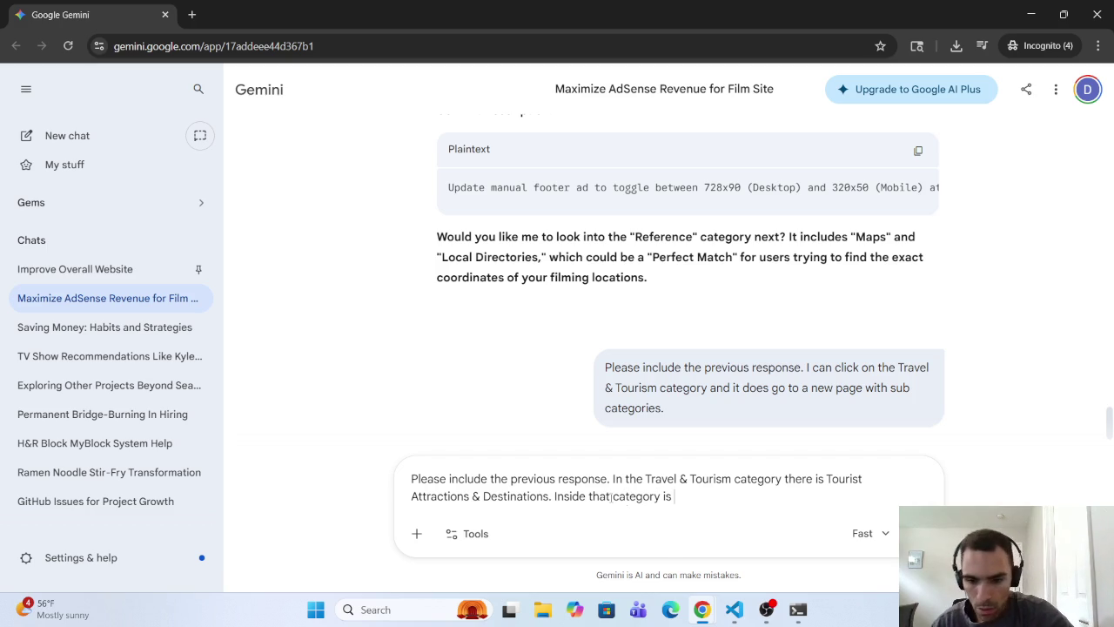
{"action": "left_click", "coordinate": [701, 617]}
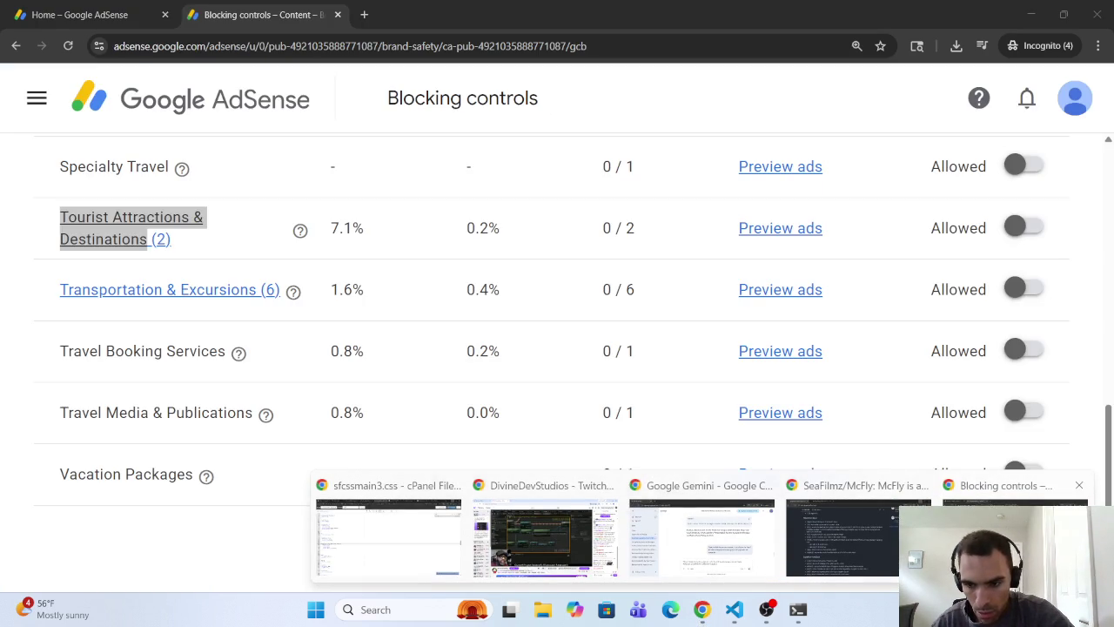
Step: In AdSense Blocking controls, open Tourist Attractions & Destinations (2) and confirm Theme Parks shows 0 / 1 blocked
{"action": "left_click", "coordinate": [983, 522]}
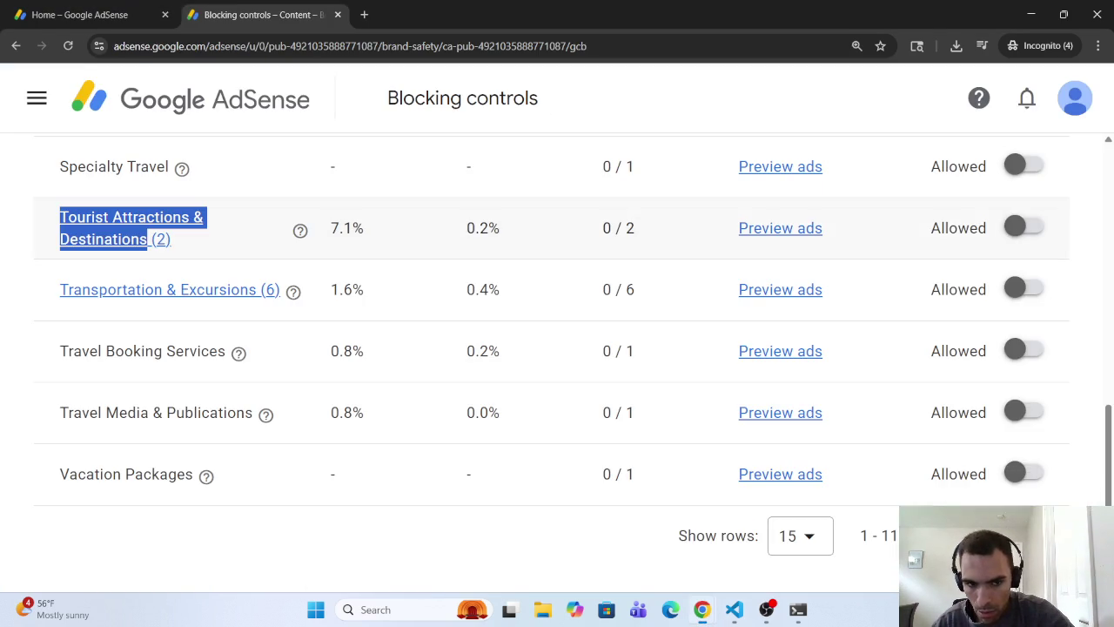
{"action": "left_click", "coordinate": [116, 218]}
{"action": "mouse_move", "coordinate": [68, 539]}
{"action": "left_mouse_down"}
{"action": "mouse_move", "coordinate": [119, 545]}
{"action": "mouse_move", "coordinate": [89, 540]}
{"action": "left_mouse_up"}
{"action": "left_click", "coordinate": [99, 546]}
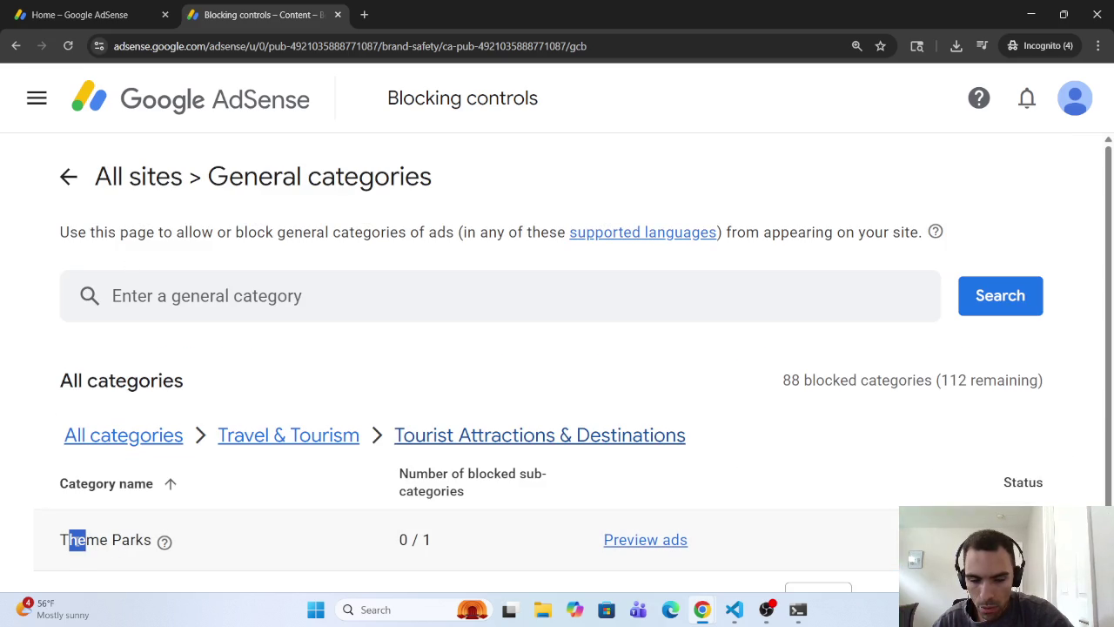
{"action": "left_click", "coordinate": [31, 559]}
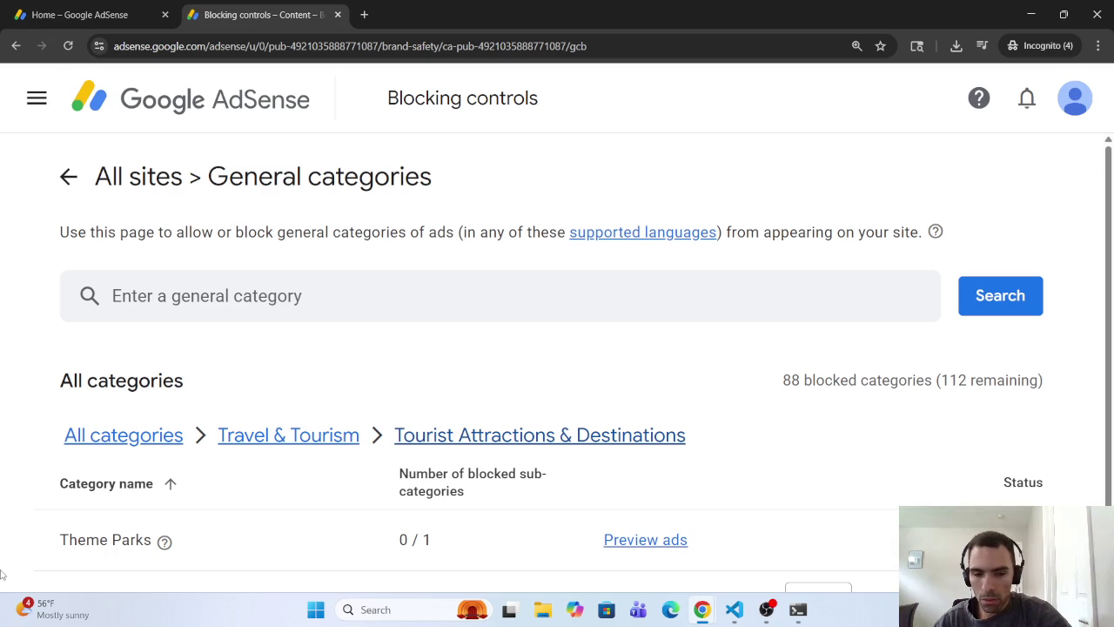
{"action": "right_click", "coordinate": [1, 567]}
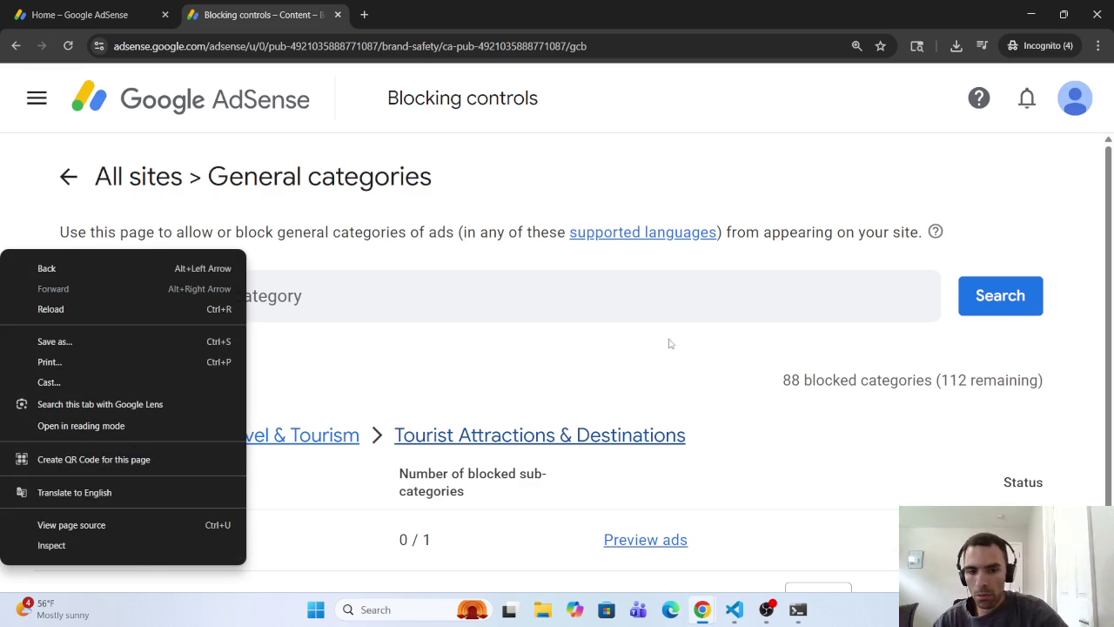
{"action": "left_click", "coordinate": [624, 352]}
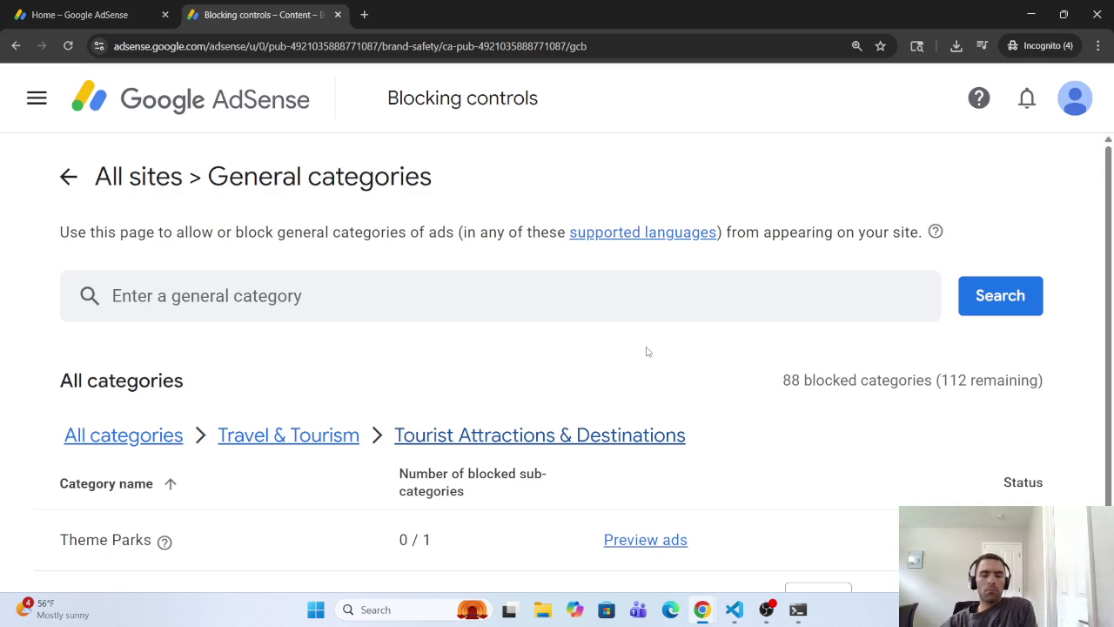
{"action": "left_click", "coordinate": [1029, 14]}
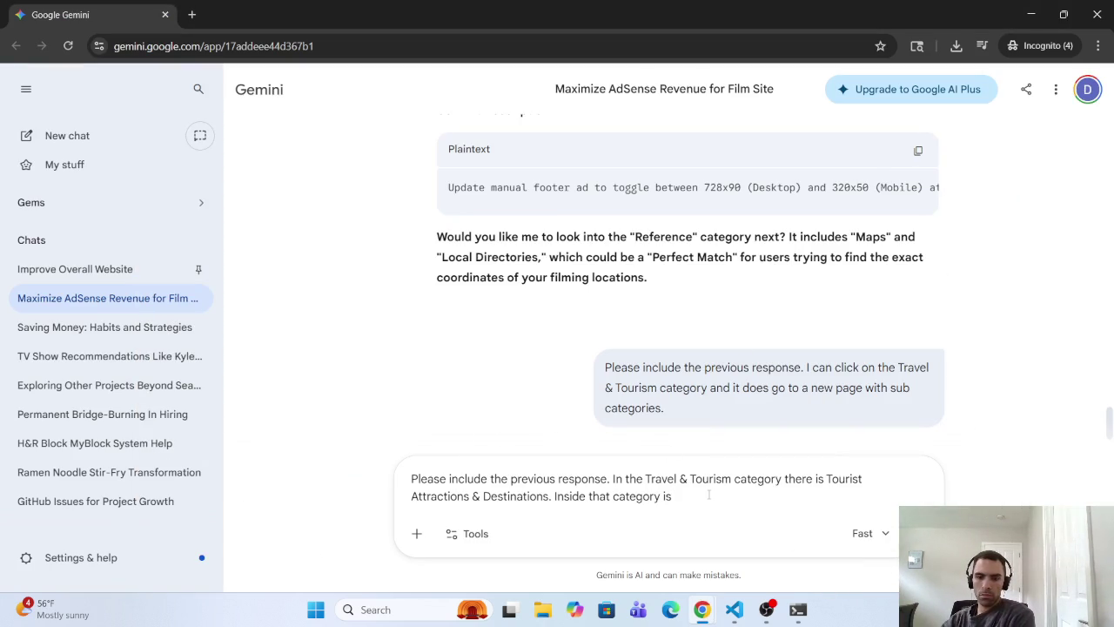
{"action": "left_click_drag", "start_coordinate": [672, 496], "coordinate": [663, 496]}
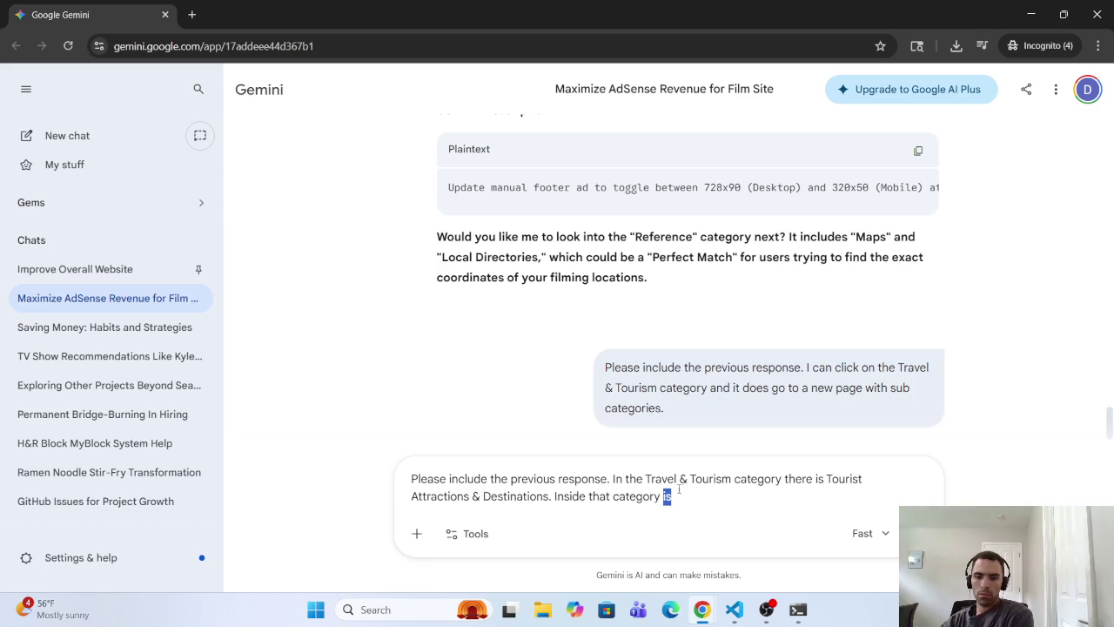
{"action": "left_click", "coordinate": [694, 496]}
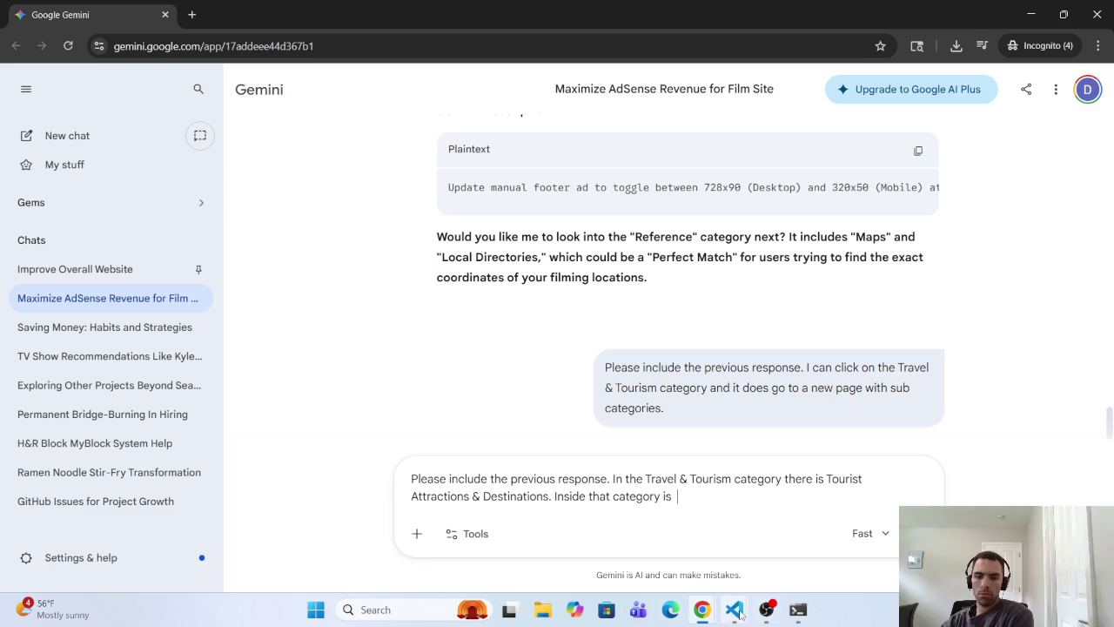
Step: Scroll to Theme Parks in AdSense, confirm it is still Allowed, and copy its name
{"action": "mouse_move", "coordinate": [726, 618]}
{"action": "left_click", "coordinate": [1001, 535]}
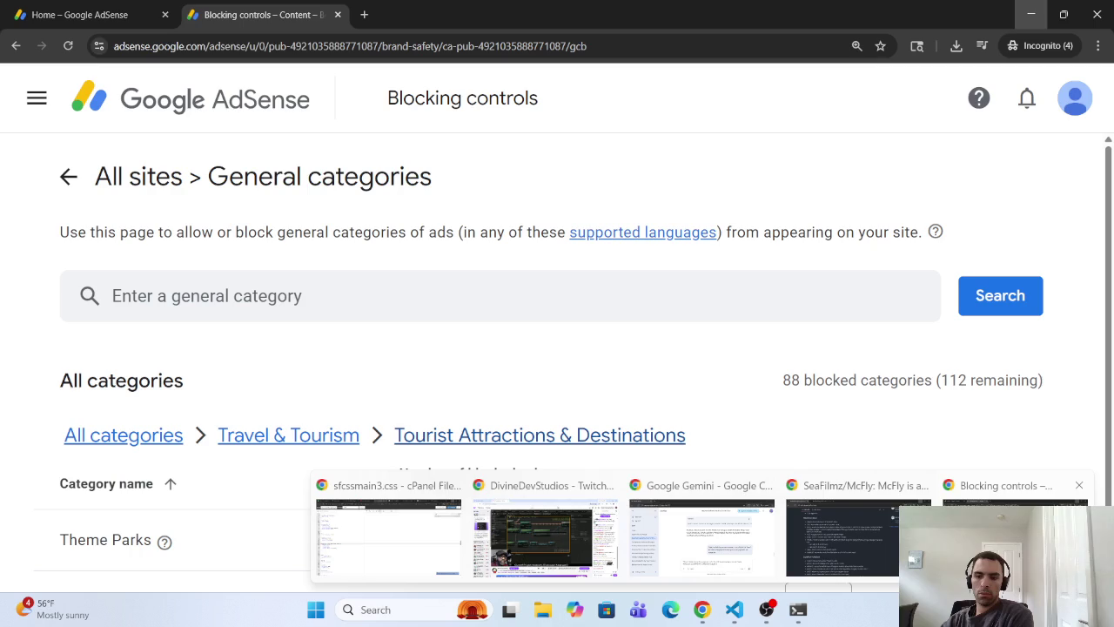
{"action": "scroll", "coordinate": [614, 455], "scroll_direction": "down", "scroll_amount": 1}
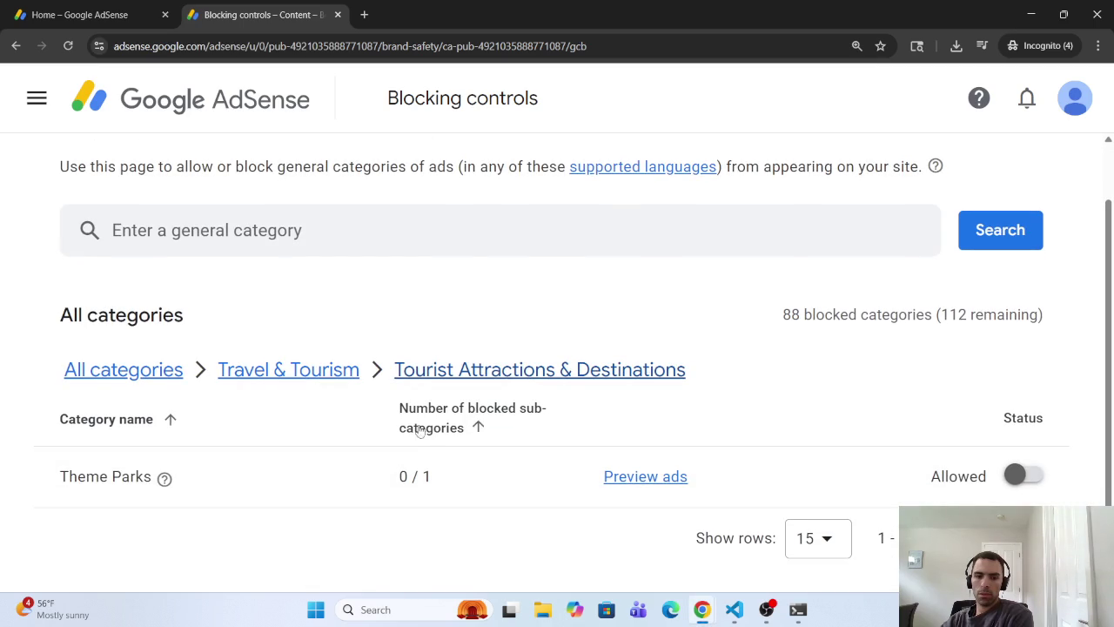
{"action": "left_click", "coordinate": [518, 372]}
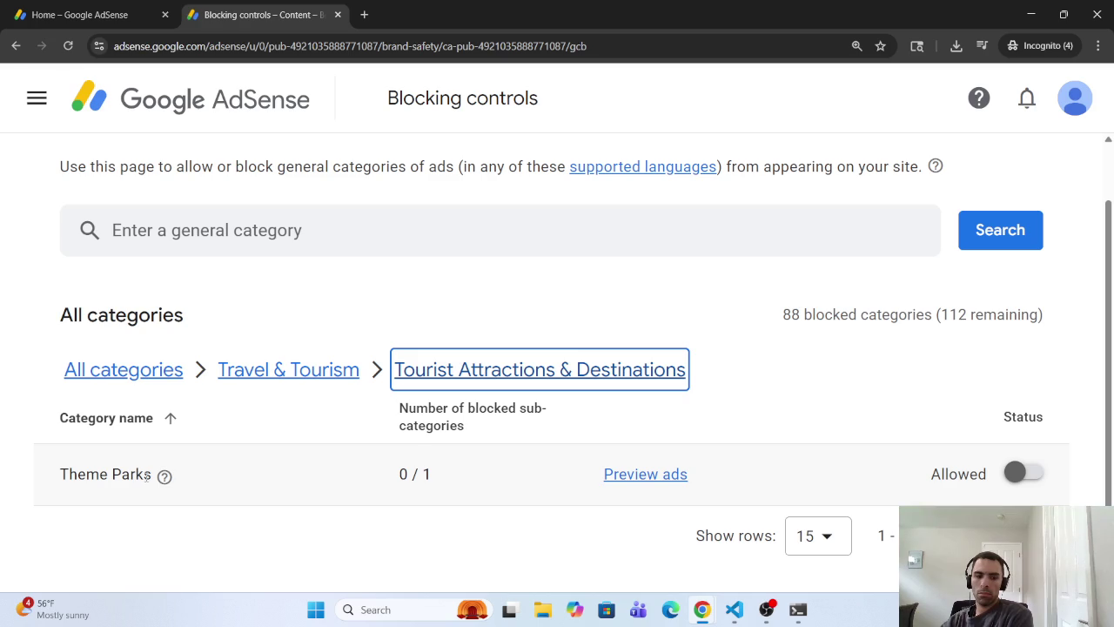
{"action": "left_click_drag", "start_coordinate": [150, 474], "coordinate": [41, 484]}
{"action": "right_click", "coordinate": [80, 475]}
{"action": "left_click", "coordinate": [165, 313]}
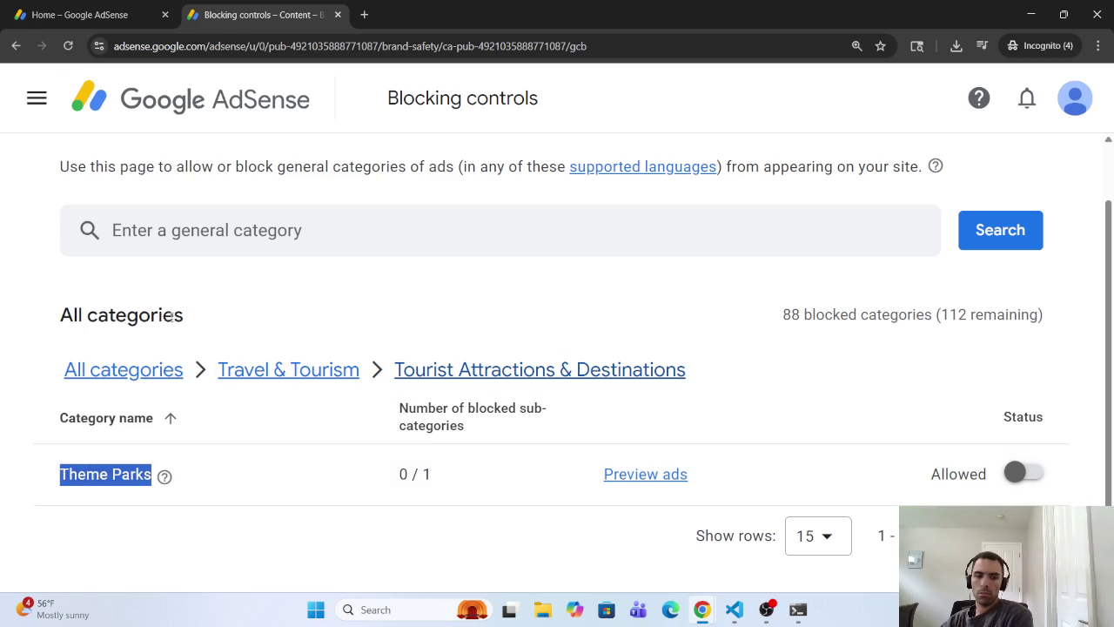
Step: Copy the selected 'Theme Parks' text again and go back to the Gemini chat
{"action": "left_click", "coordinate": [699, 609]}
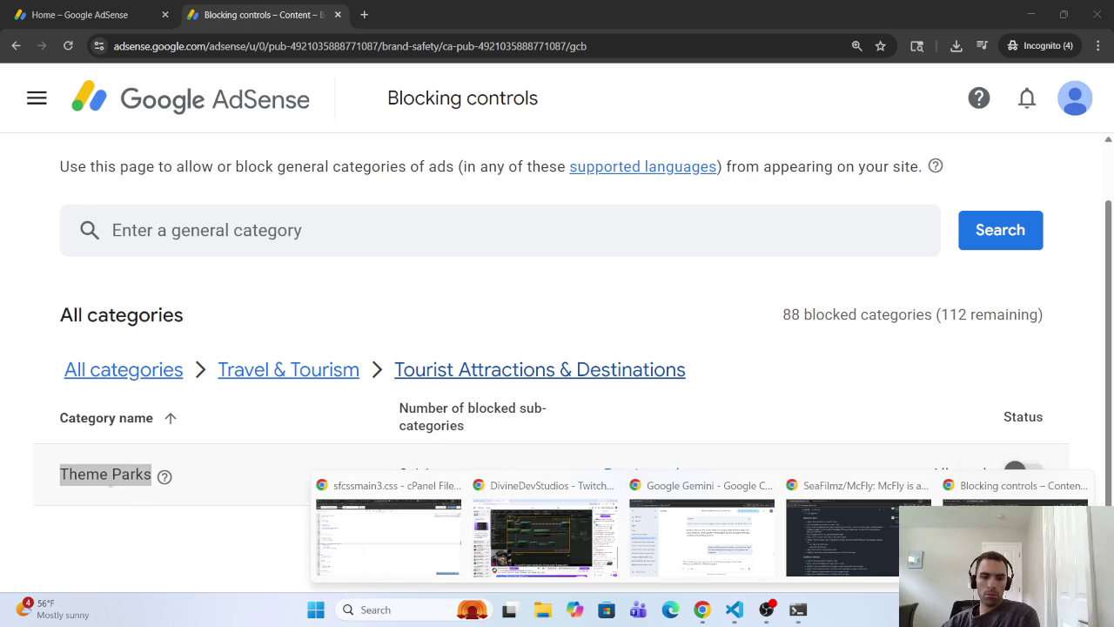
{"action": "right_click", "coordinate": [112, 481]}
{"action": "left_click", "coordinate": [167, 347]}
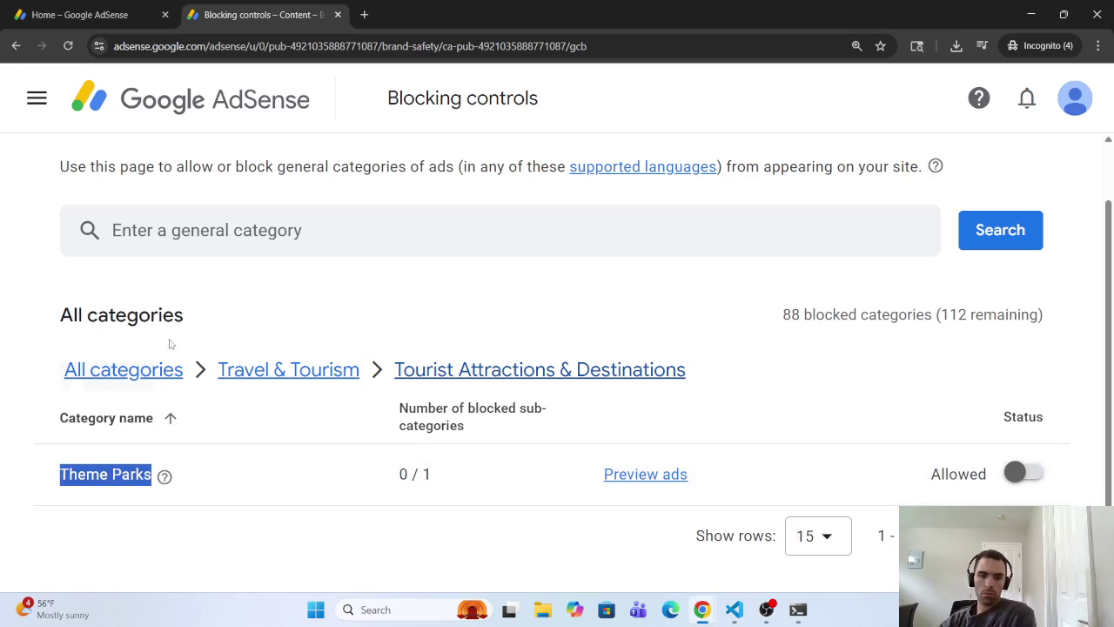
{"action": "left_click", "coordinate": [731, 614]}
{"action": "mouse_move", "coordinate": [966, 540]}
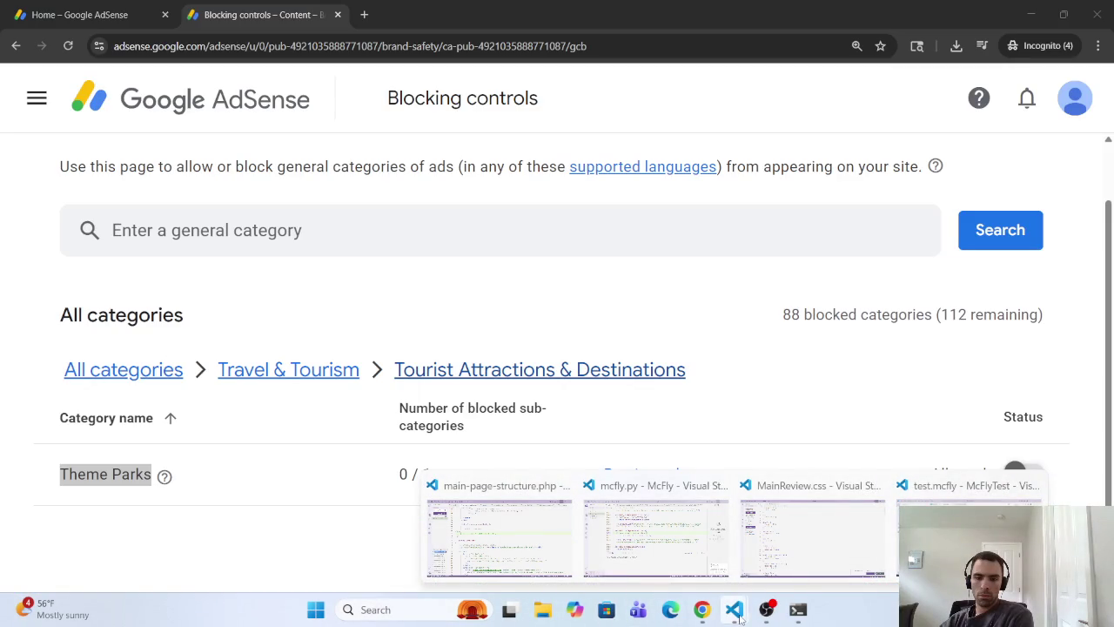
{"action": "mouse_move", "coordinate": [701, 610]}
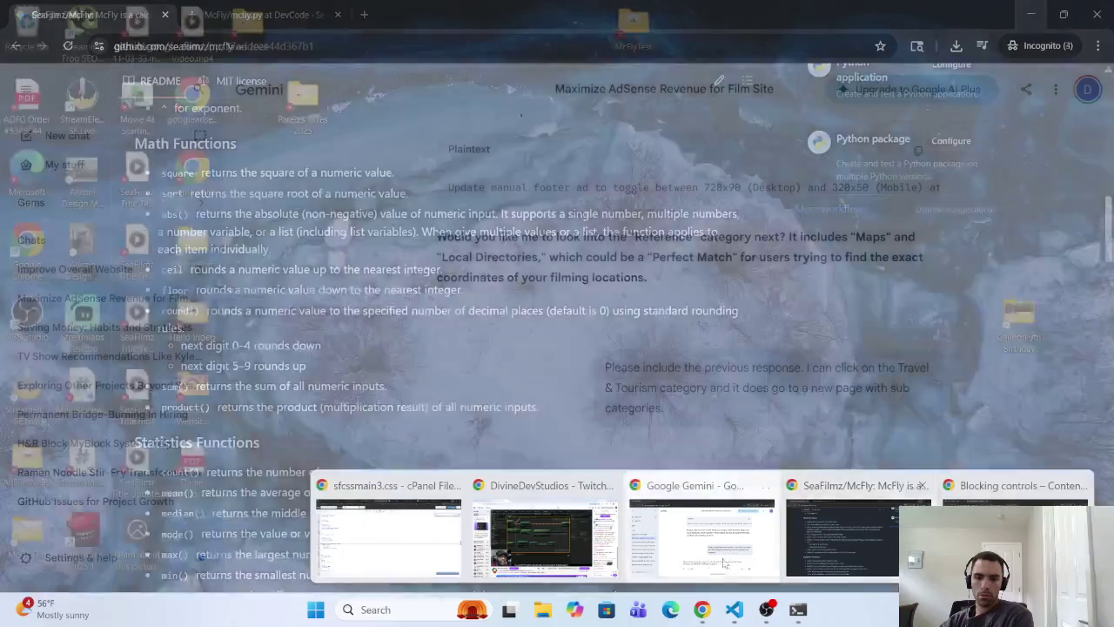
{"action": "left_click", "coordinate": [669, 487]}
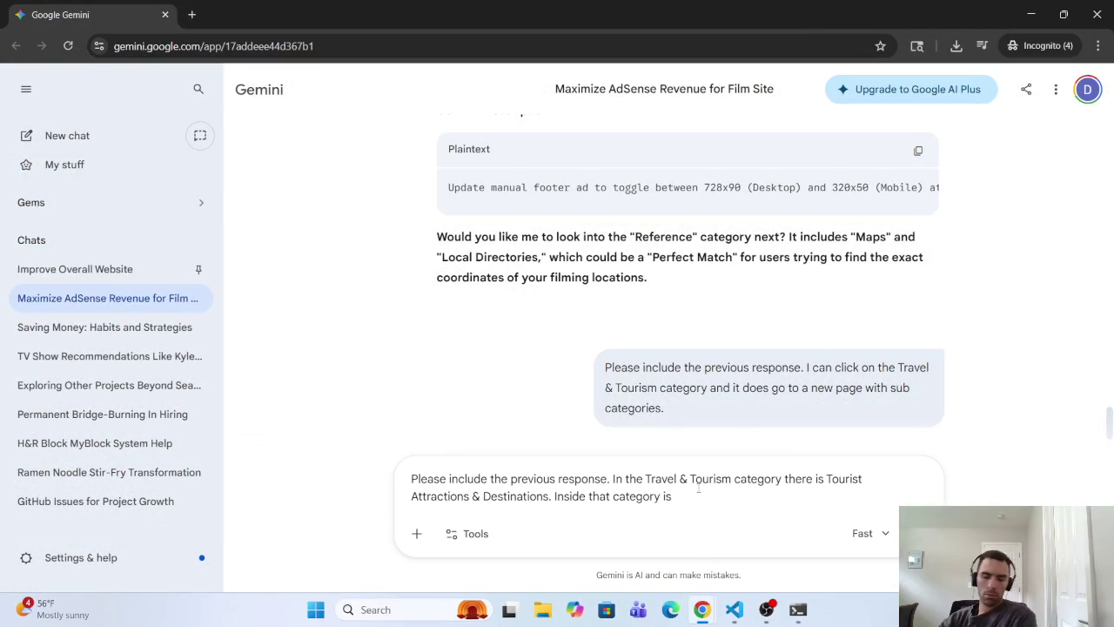
Step: Paste 'Theme Parks' to complete the prompt and send it to Gemini
{"action": "key", "text": "ctrl+v"}
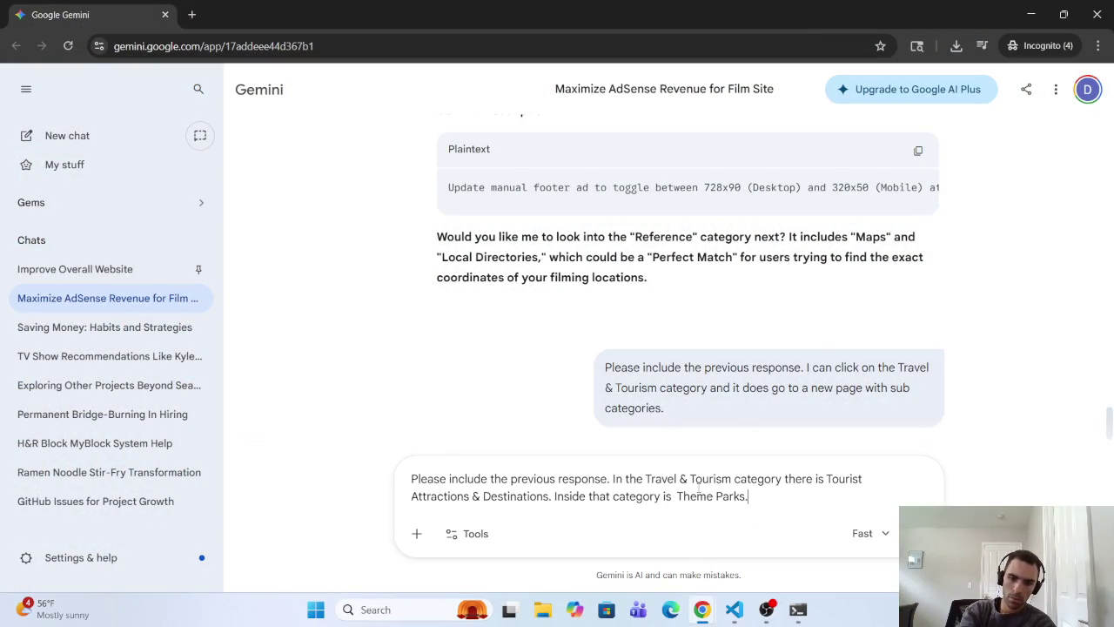
{"action": "key", "text": "Return"}
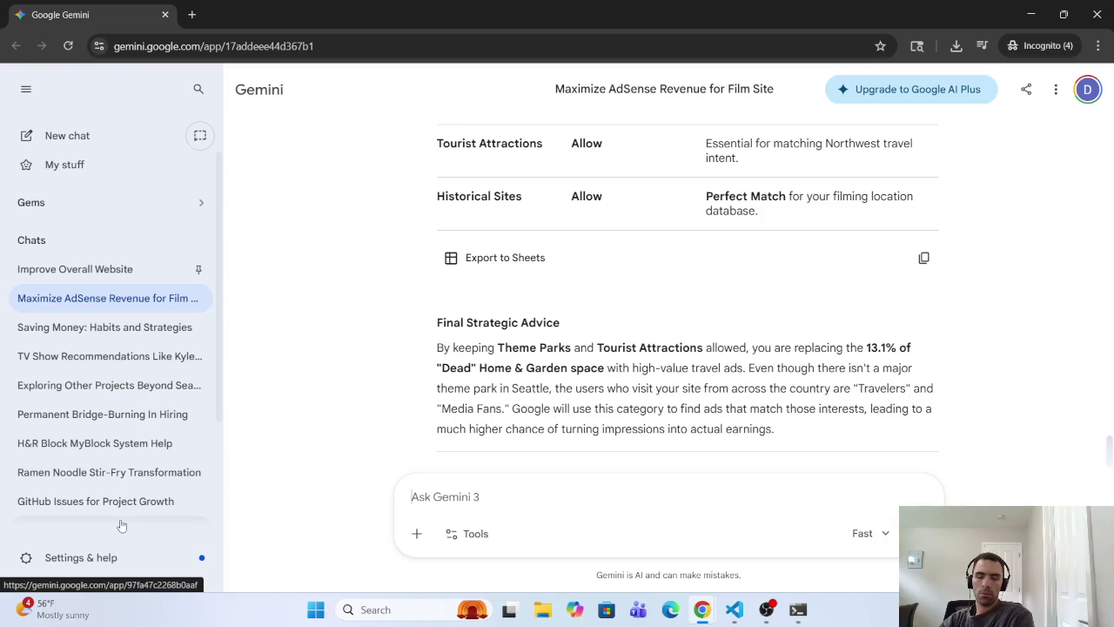
{"action": "mouse_move", "coordinate": [90, 605]}
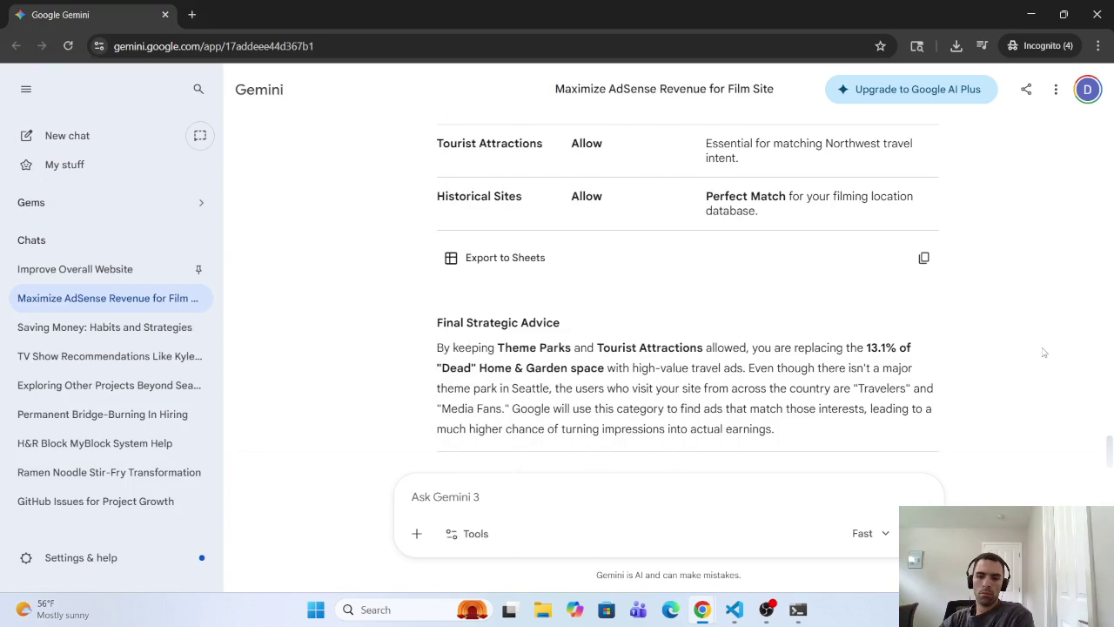
{"action": "left_click", "coordinate": [310, 610]}
{"action": "left_click", "coordinate": [104, 616]}
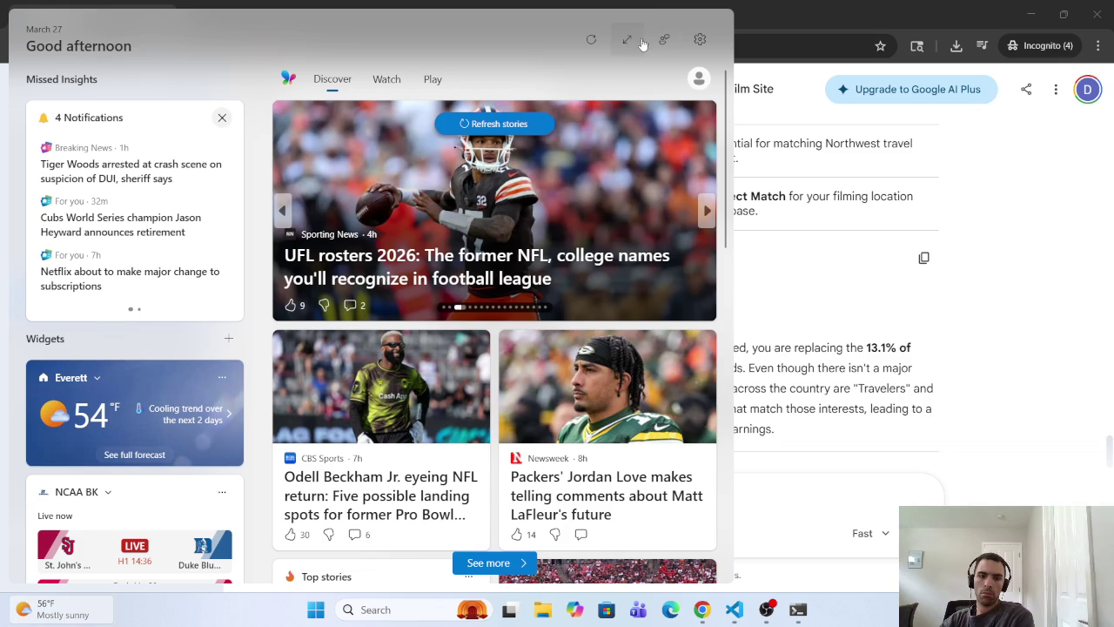
{"action": "left_click", "coordinate": [1033, 307]}
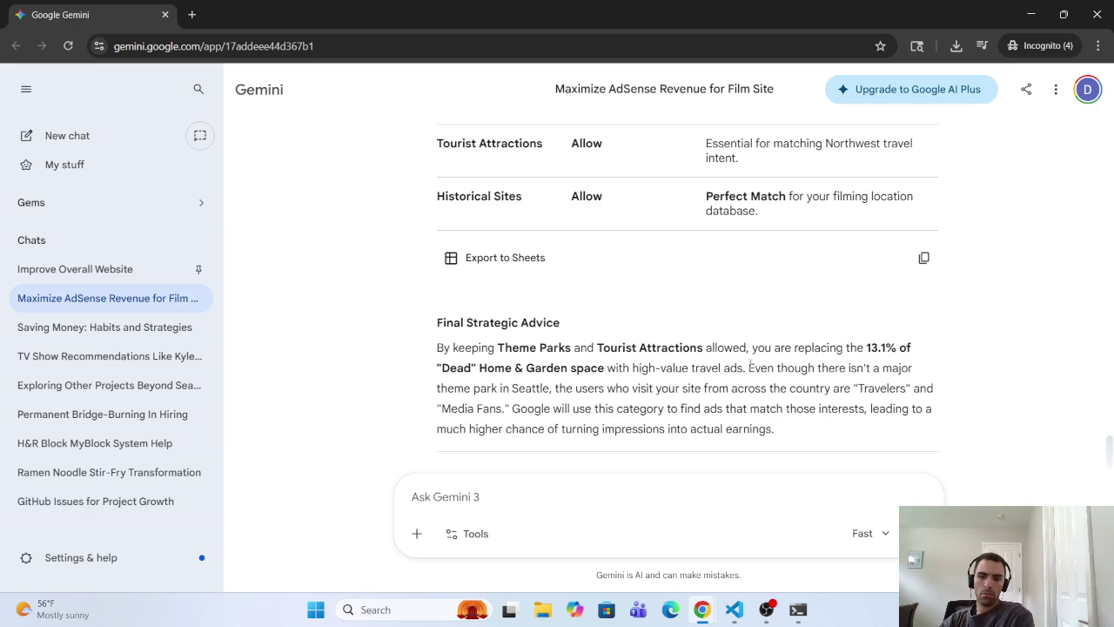
{"action": "scroll", "coordinate": [762, 366], "scroll_direction": "up", "scroll_amount": 1}
{"action": "scroll", "coordinate": [764, 365], "scroll_direction": "up", "scroll_amount": 3}
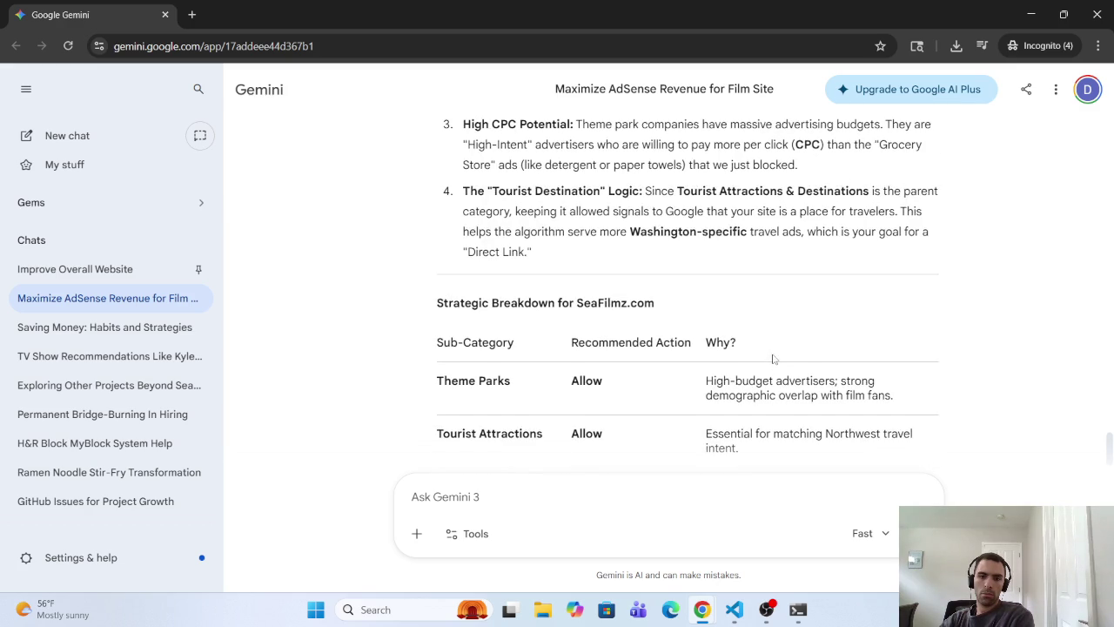
{"action": "scroll", "coordinate": [753, 365], "scroll_direction": "up", "scroll_amount": 5}
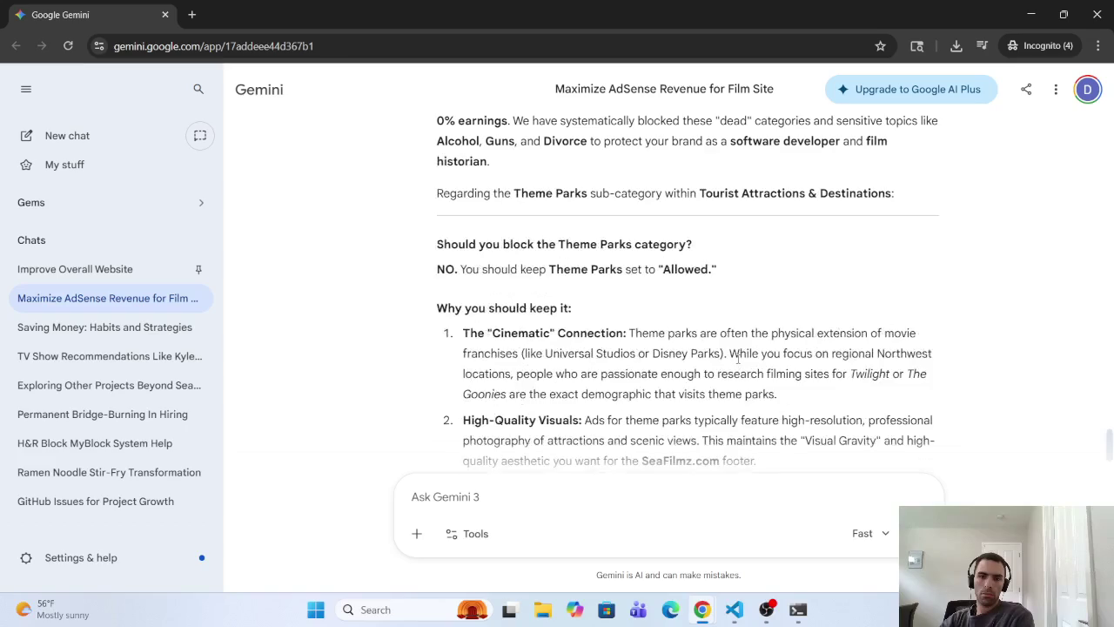
{"action": "scroll", "coordinate": [732, 361], "scroll_direction": "up", "scroll_amount": 3}
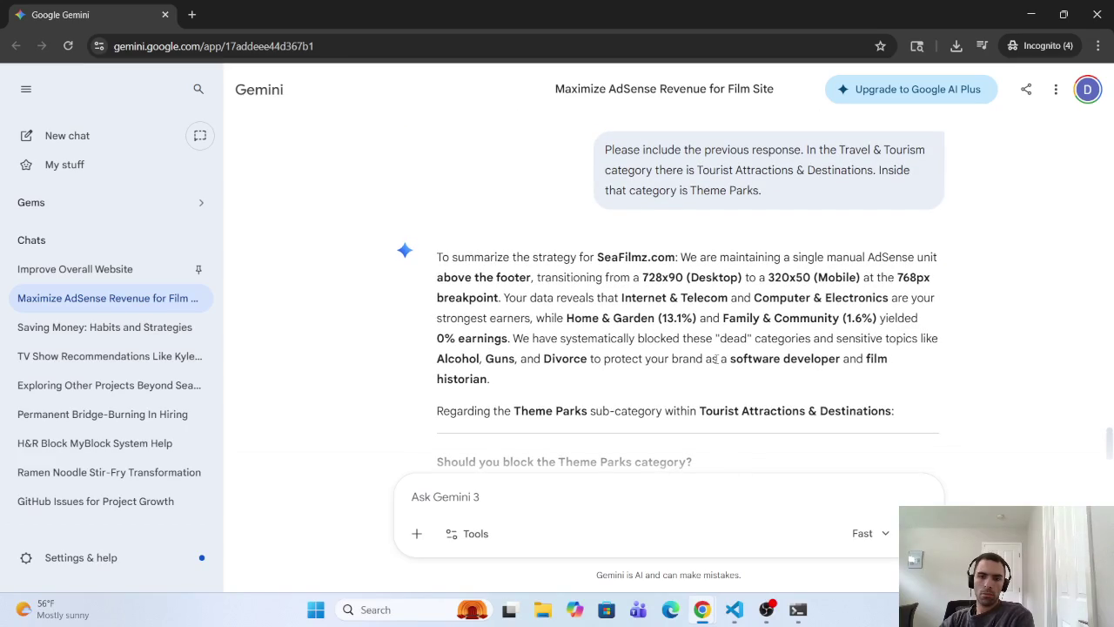
{"action": "scroll", "coordinate": [705, 362], "scroll_direction": "up", "scroll_amount": 1}
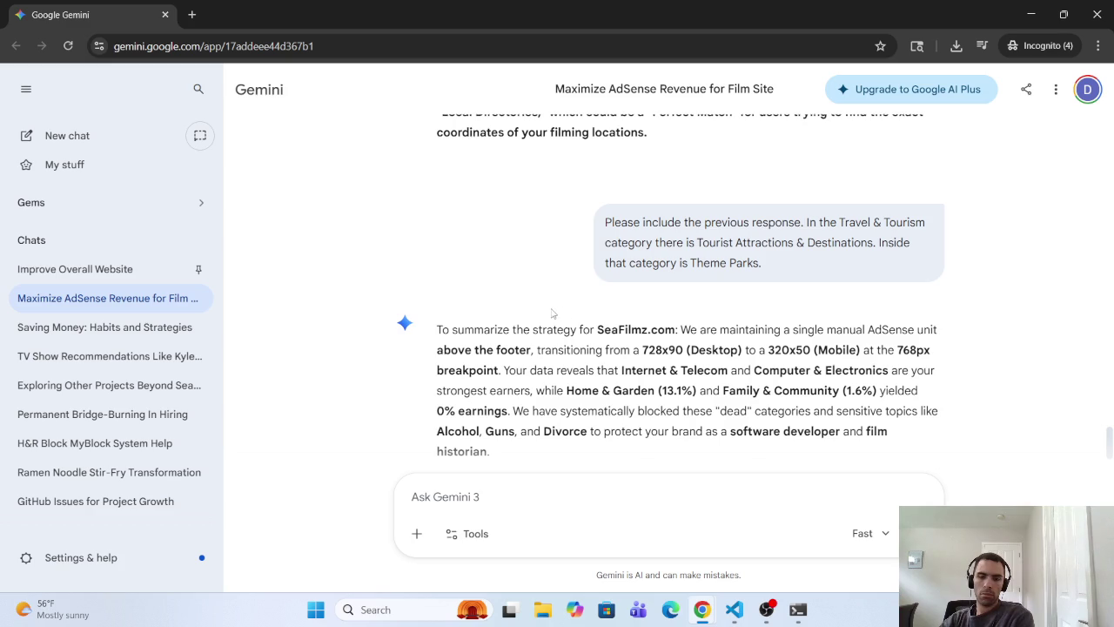
{"action": "scroll", "coordinate": [557, 313], "scroll_direction": "up", "scroll_amount": 1}
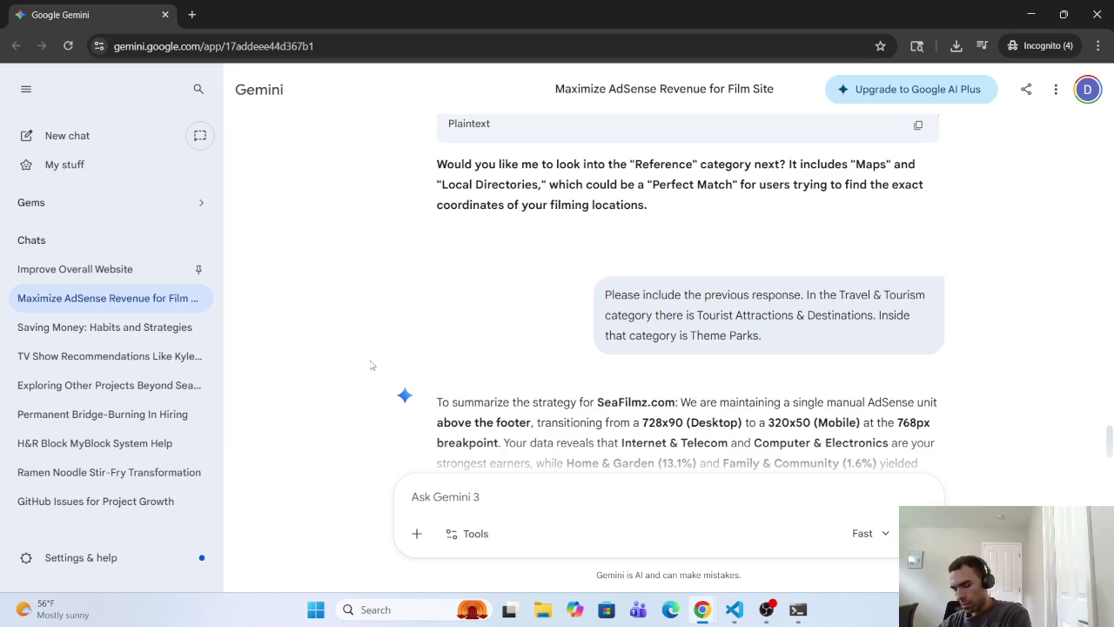
{"action": "right_click", "coordinate": [372, 364]}
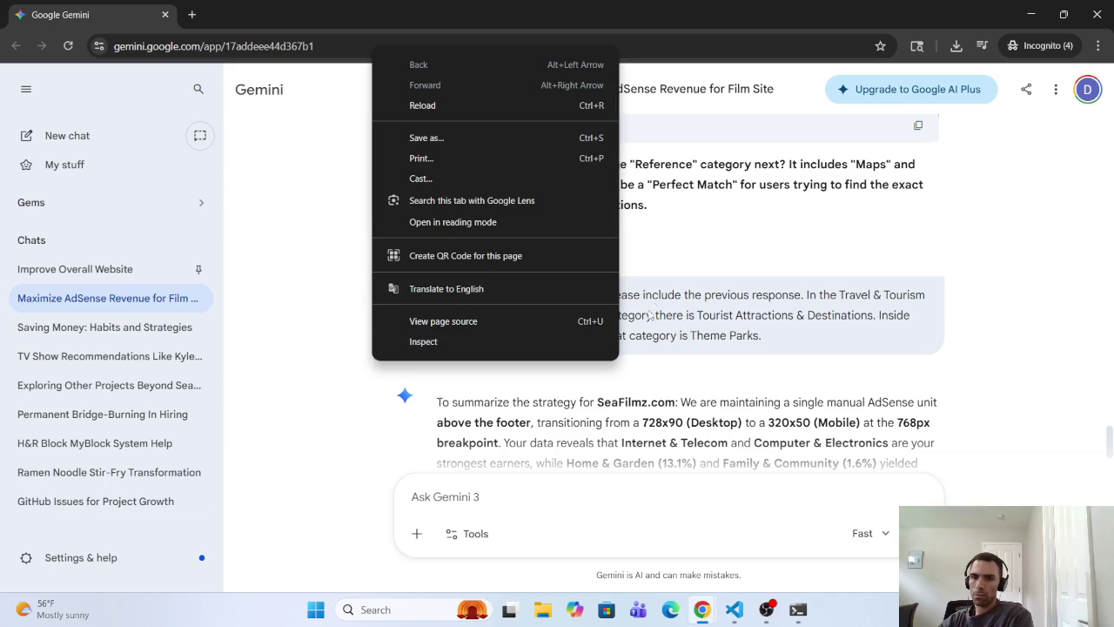
{"action": "left_click", "coordinate": [782, 197]}
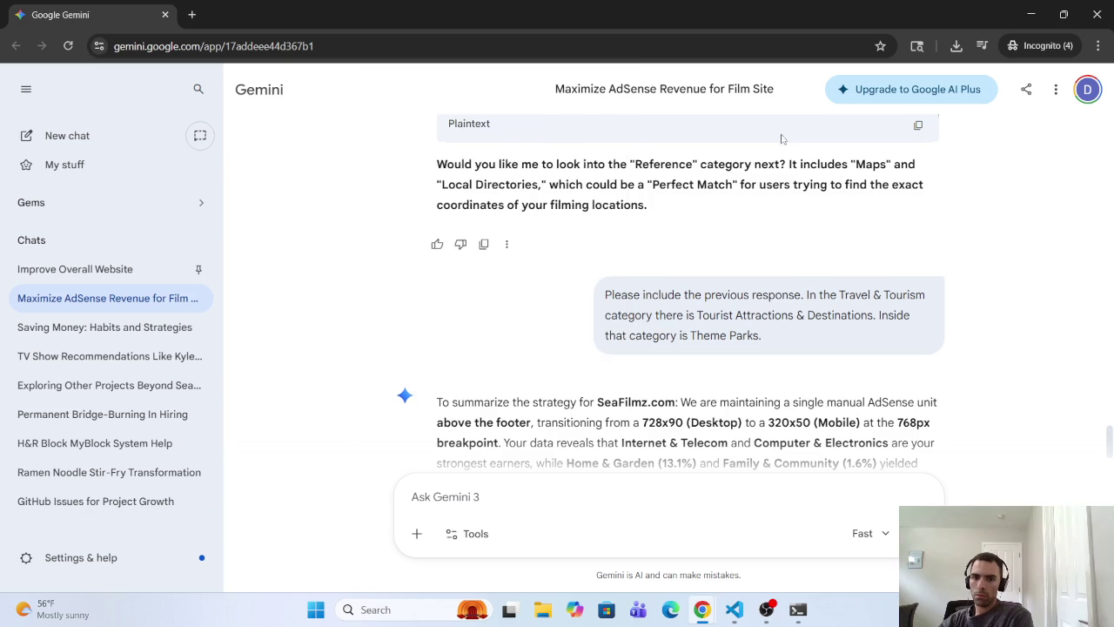
{"action": "scroll", "coordinate": [765, 204], "scroll_direction": "down", "scroll_amount": 4}
{"action": "scroll", "coordinate": [753, 212], "scroll_direction": "down", "scroll_amount": 4}
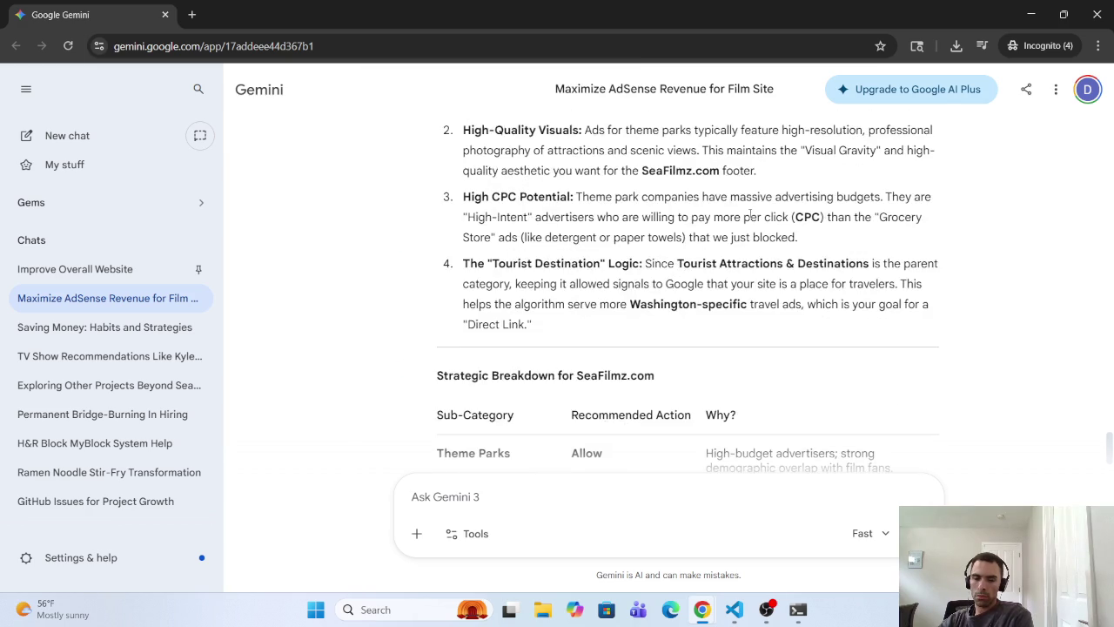
{"action": "scroll", "coordinate": [744, 219], "scroll_direction": "down", "scroll_amount": 4}
{"action": "scroll", "coordinate": [741, 223], "scroll_direction": "down", "scroll_amount": 4}
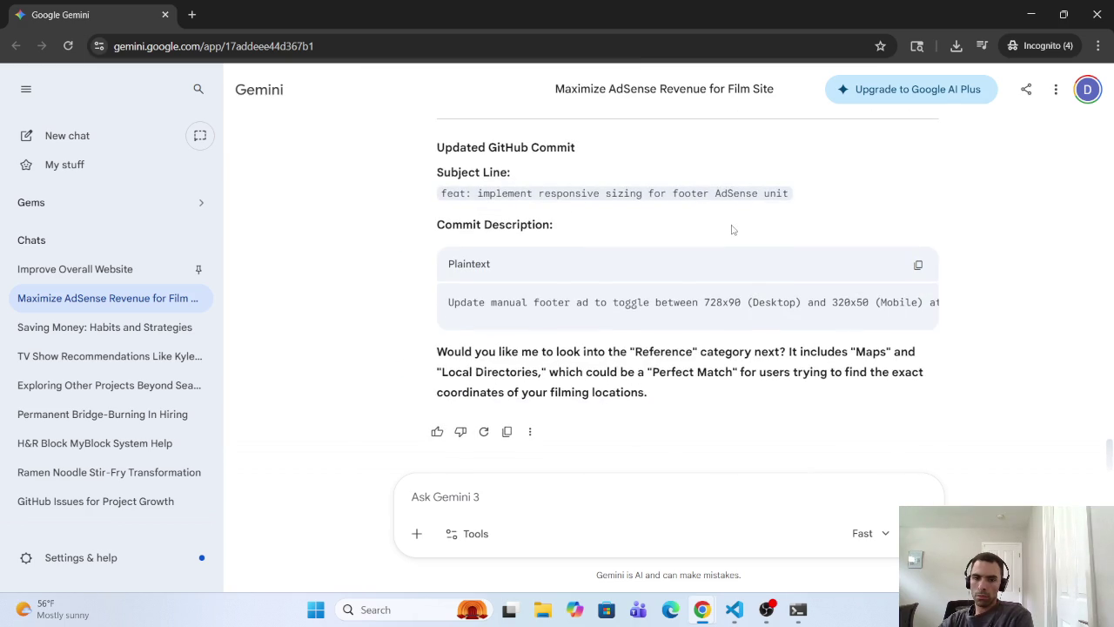
{"action": "scroll", "coordinate": [732, 228], "scroll_direction": "up", "scroll_amount": 3}
{"action": "scroll", "coordinate": [731, 228], "scroll_direction": "up", "scroll_amount": 7}
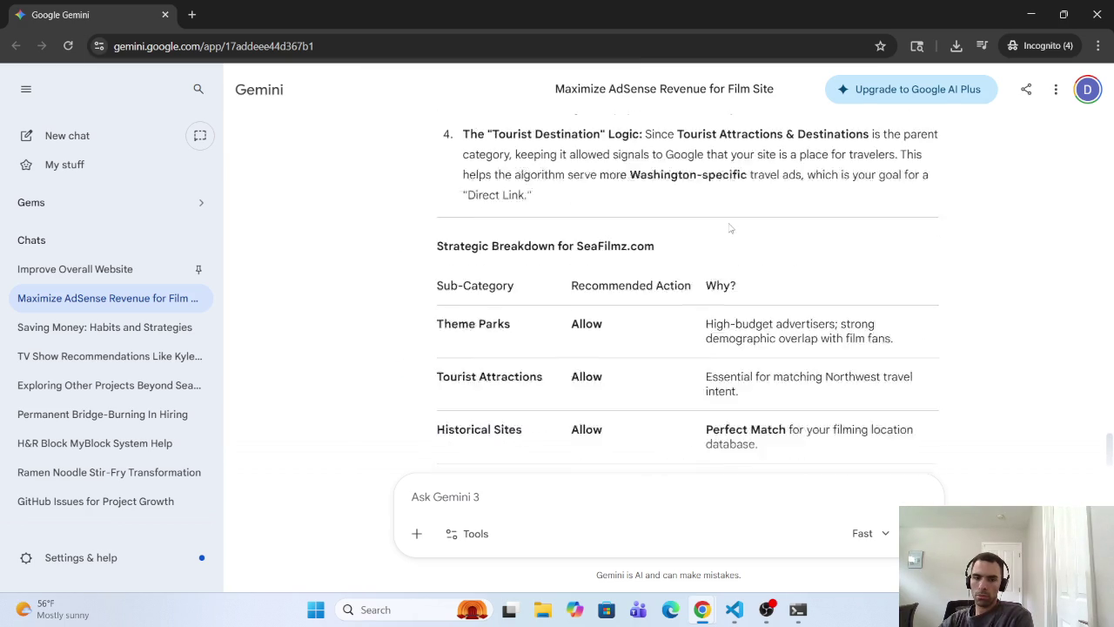
{"action": "scroll", "coordinate": [720, 213], "scroll_direction": "up", "scroll_amount": 2}
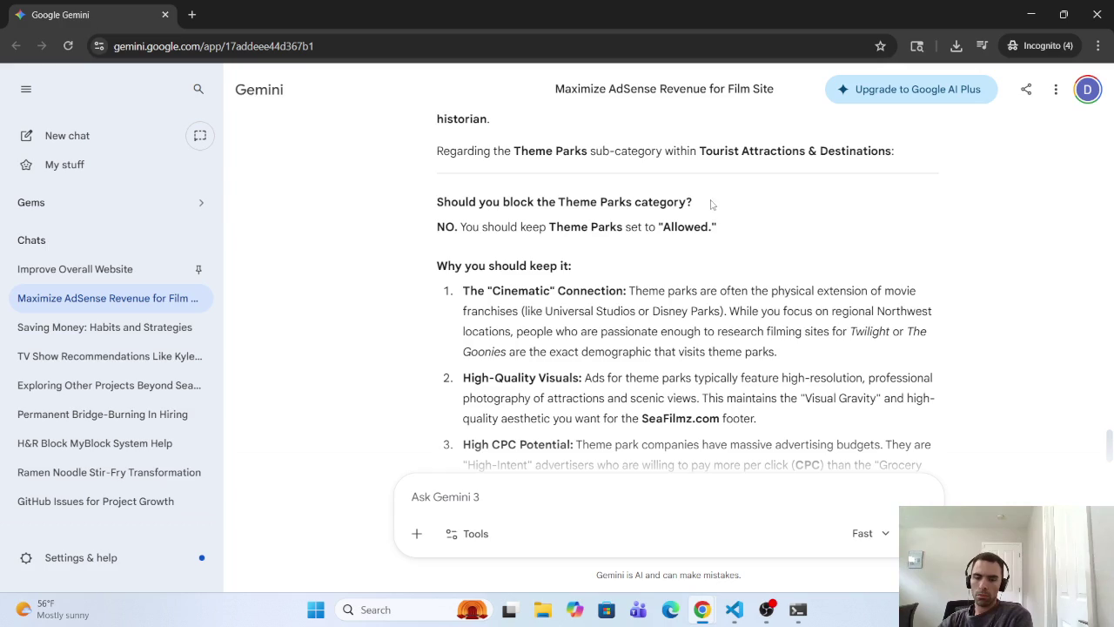
{"action": "scroll", "coordinate": [712, 205], "scroll_direction": "down", "scroll_amount": 2}
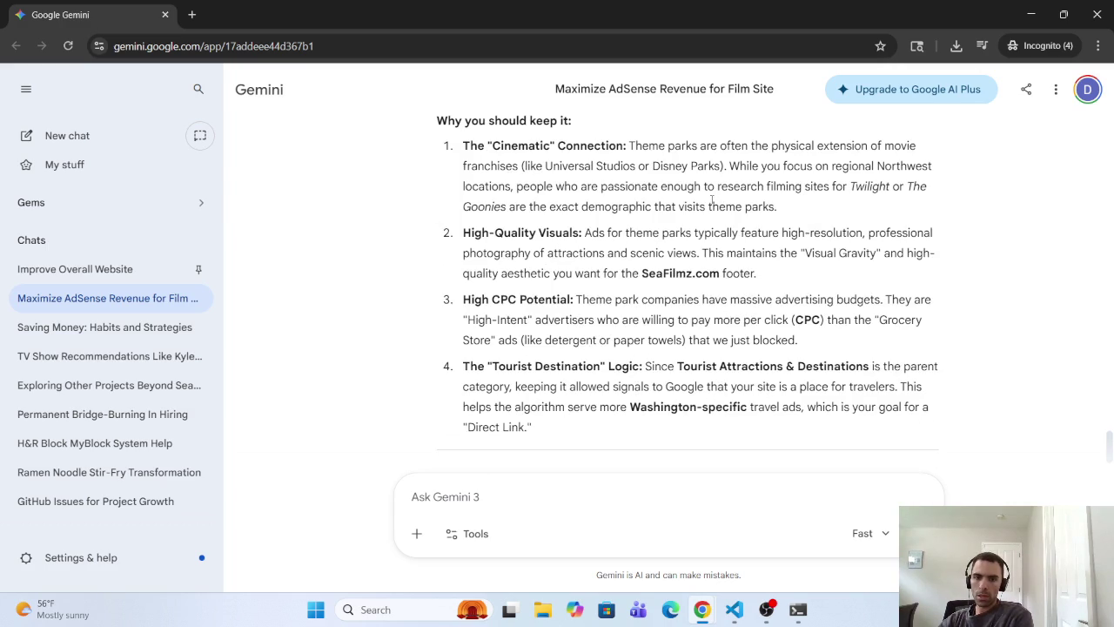
{"action": "scroll", "coordinate": [697, 202], "scroll_direction": "up", "scroll_amount": 3}
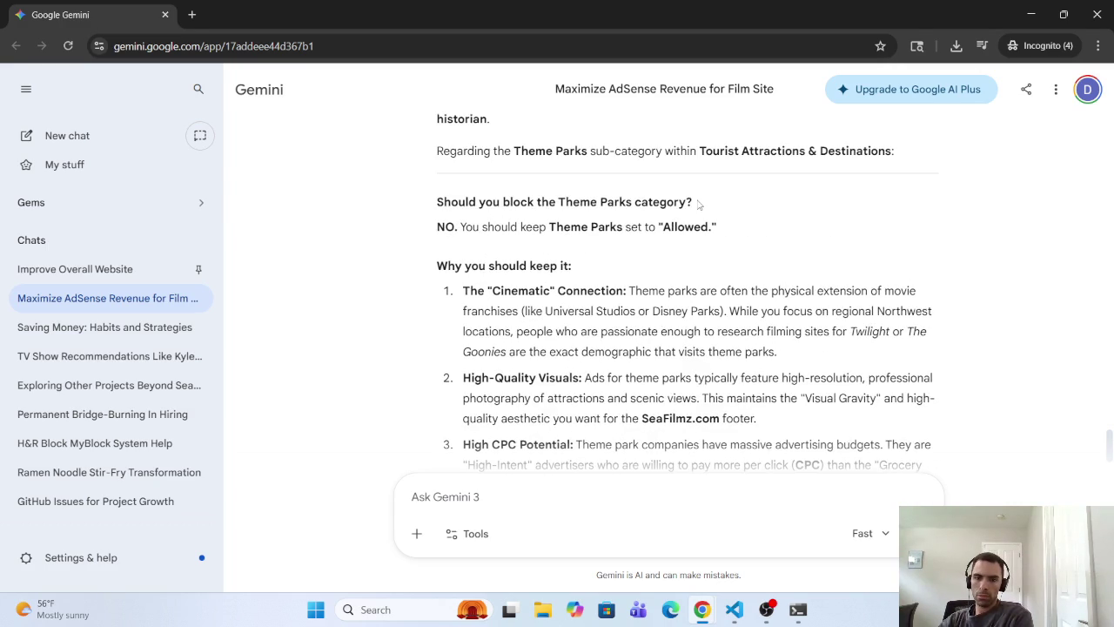
{"action": "scroll", "coordinate": [698, 204], "scroll_direction": "up", "scroll_amount": 2}
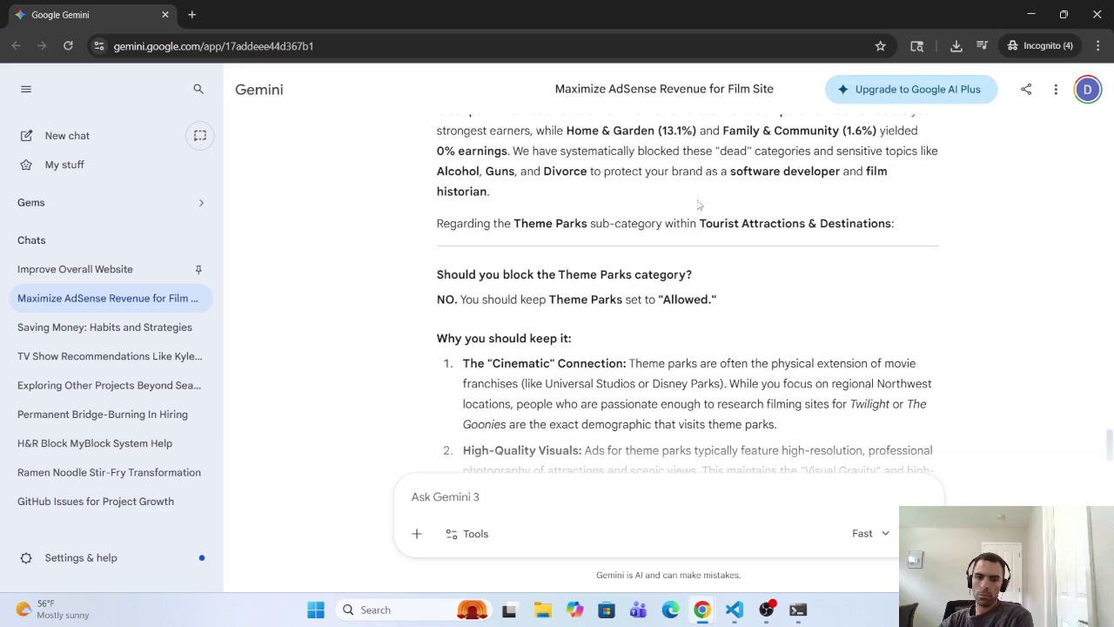
{"action": "scroll", "coordinate": [698, 204], "scroll_direction": "down", "scroll_amount": 3}
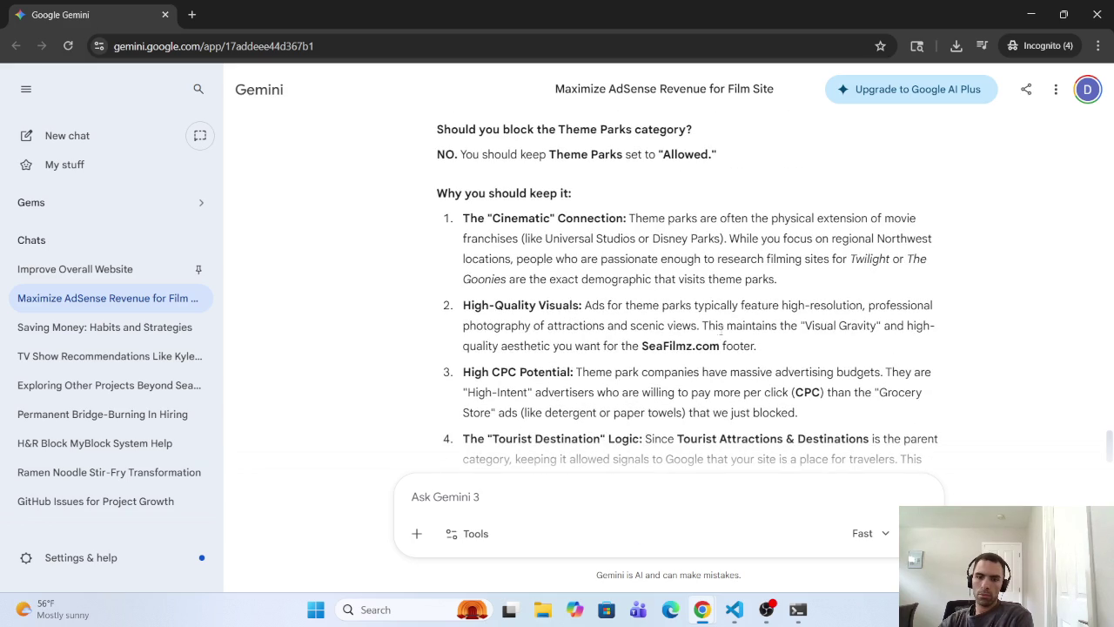
{"action": "scroll", "coordinate": [624, 333], "scroll_direction": "down", "scroll_amount": 3}
{"action": "scroll", "coordinate": [622, 334], "scroll_direction": "up", "scroll_amount": 5}
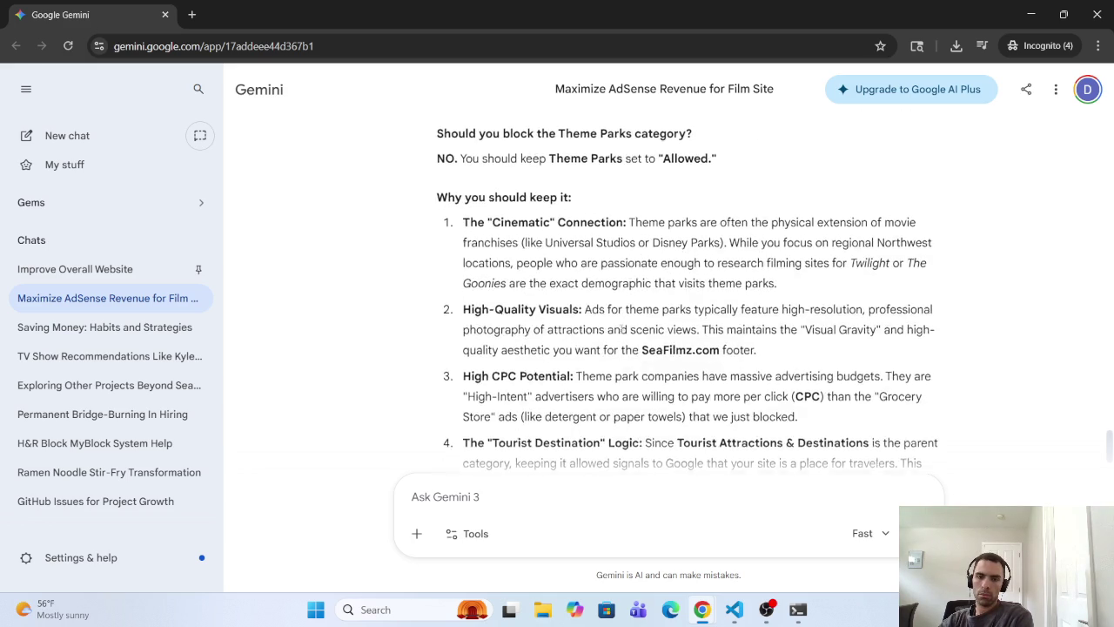
{"action": "scroll", "coordinate": [620, 333], "scroll_direction": "up", "scroll_amount": 3}
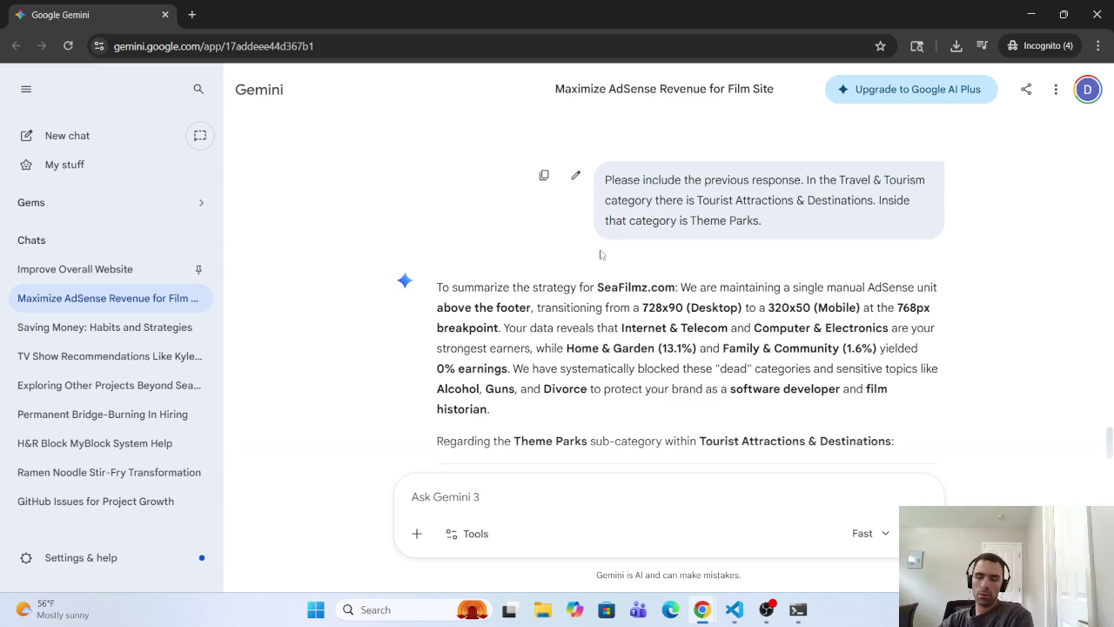
{"action": "scroll", "coordinate": [595, 255], "scroll_direction": "up", "scroll_amount": 1}
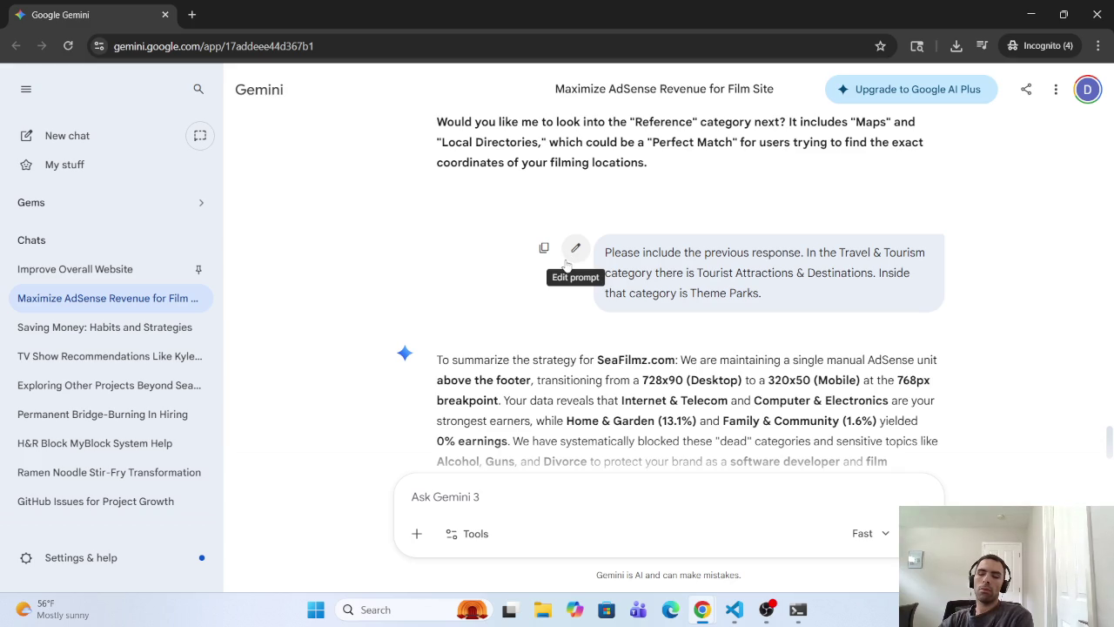
{"action": "right_click", "coordinate": [561, 265]}
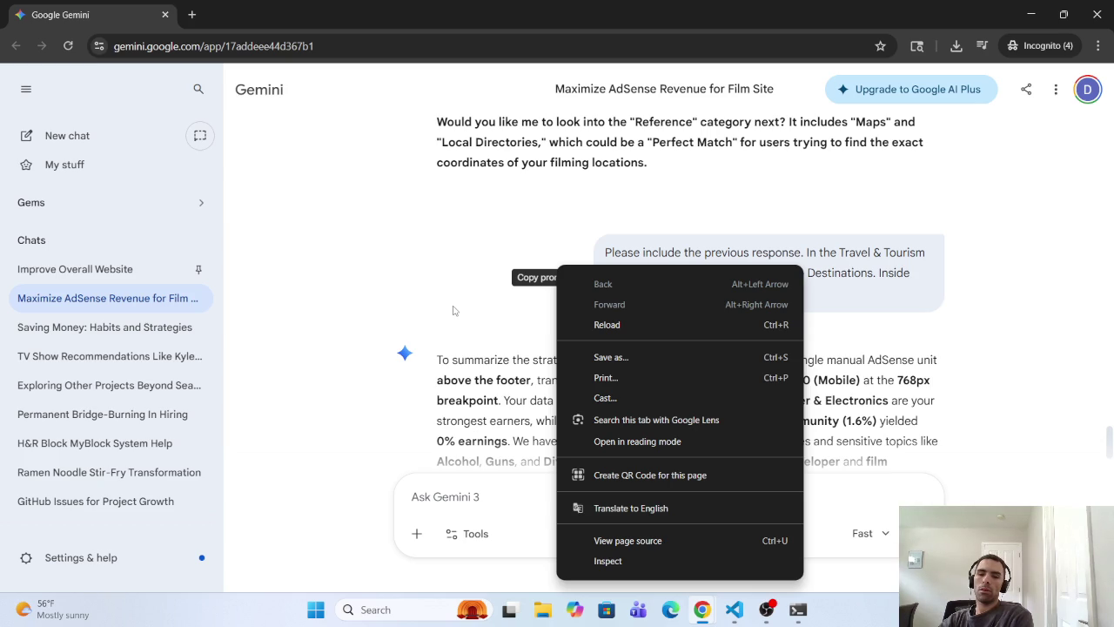
{"action": "left_click", "coordinate": [1009, 260]}
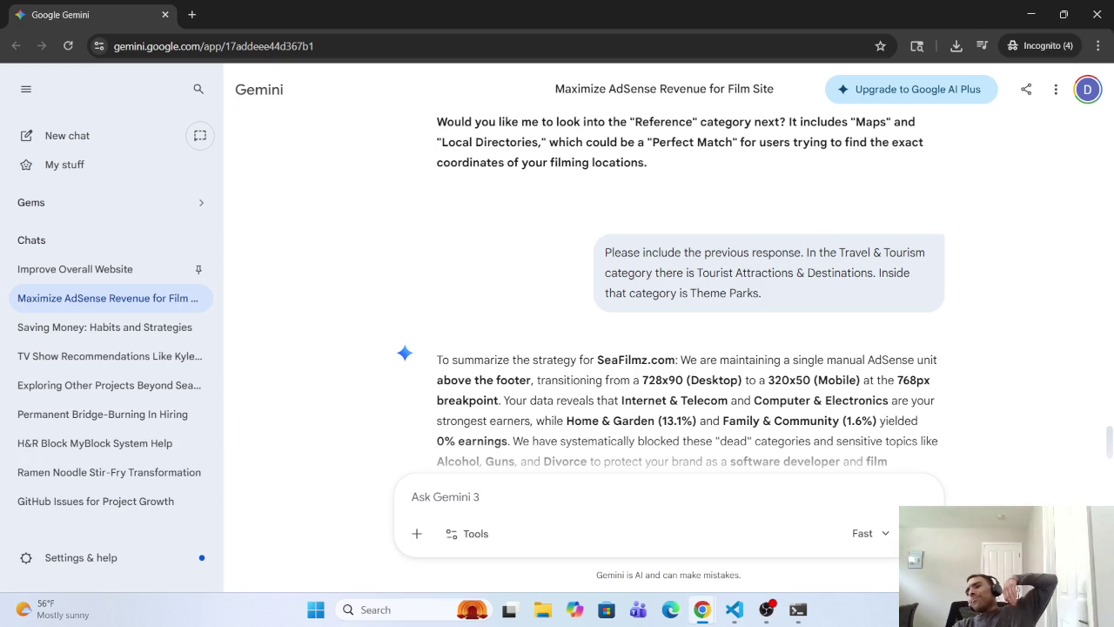
{"action": "key", "text": "super+d"}
{"action": "key", "text": "super+d"}
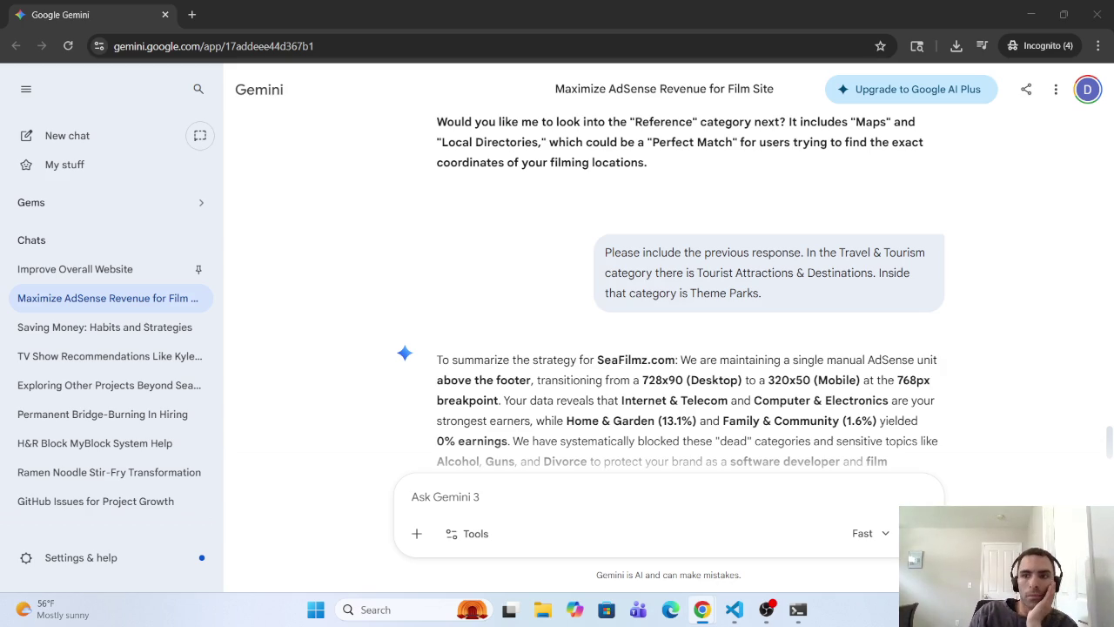
{"action": "scroll", "coordinate": [693, 384], "scroll_direction": "down", "scroll_amount": 5}
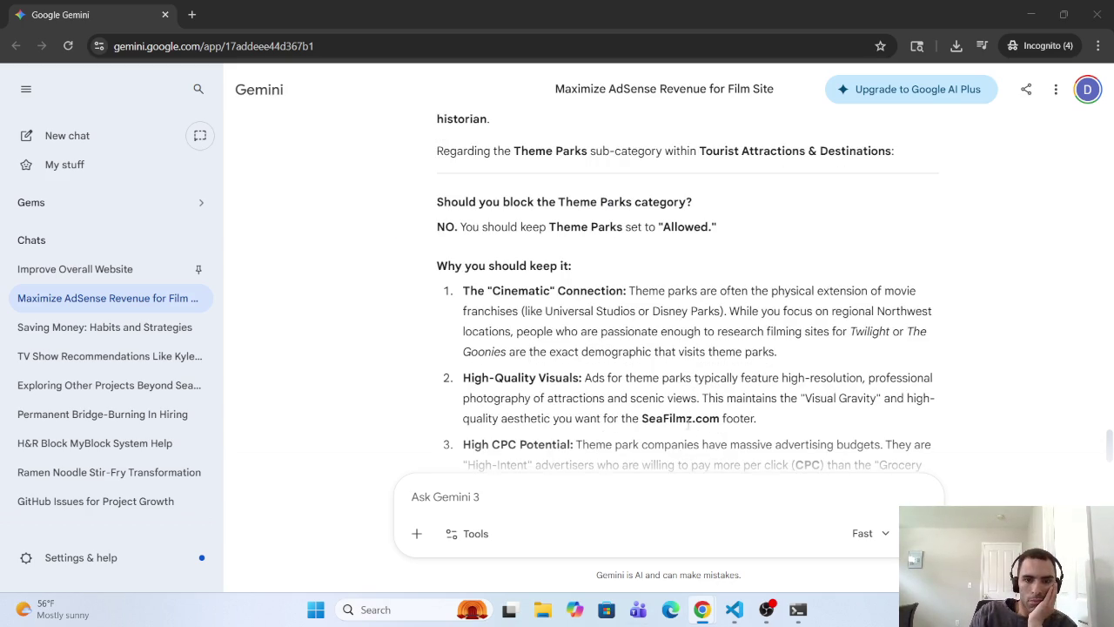
{"action": "scroll", "coordinate": [684, 446], "scroll_direction": "down", "scroll_amount": 10}
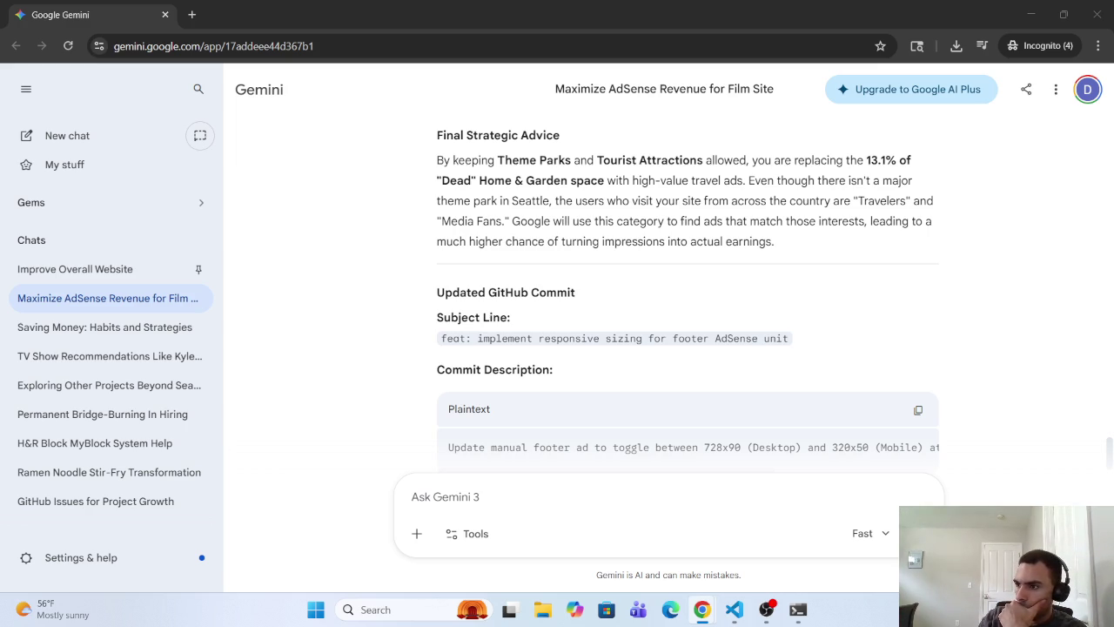
{"action": "key", "text": "alt+Tab"}
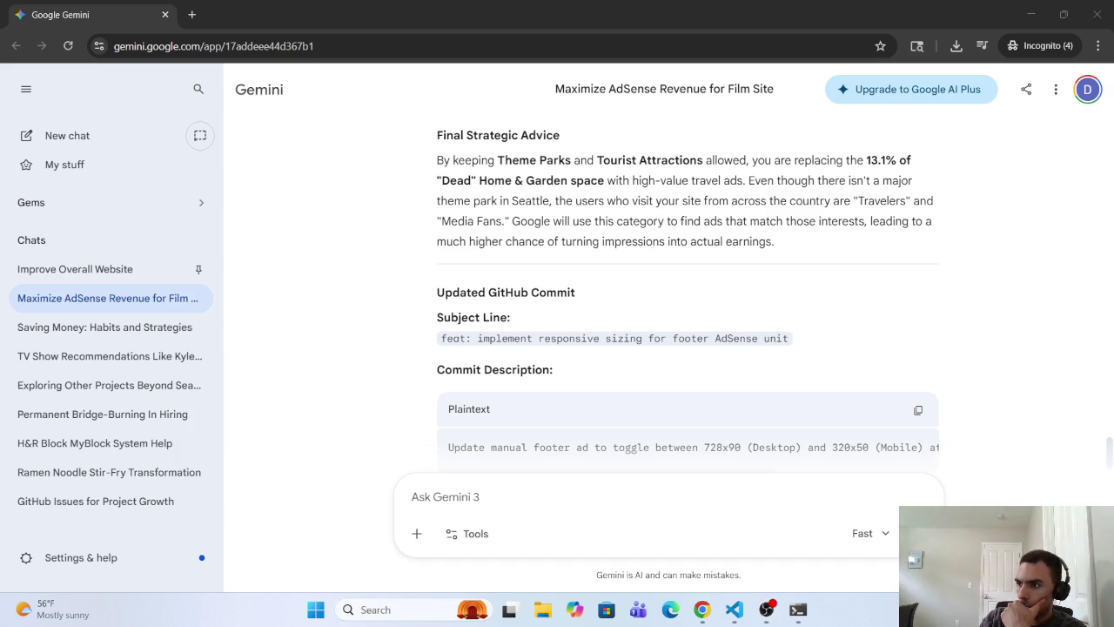
{"action": "key", "text": "alt+Tab"}
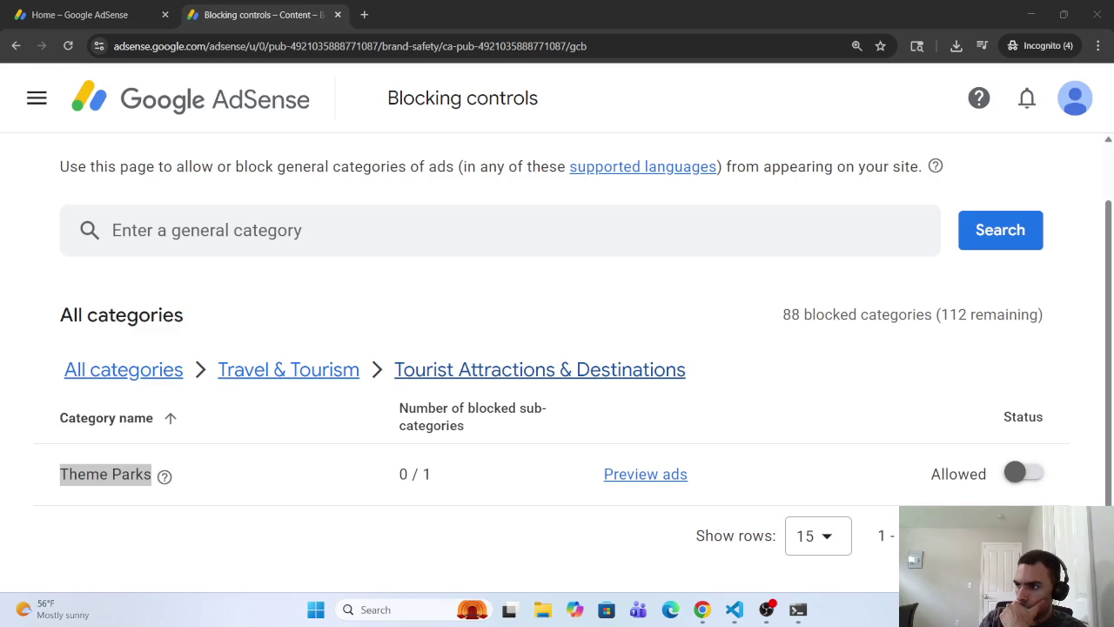
{"action": "left_click", "coordinate": [1030, 14]}
{"action": "left_click", "coordinate": [1030, 13]}
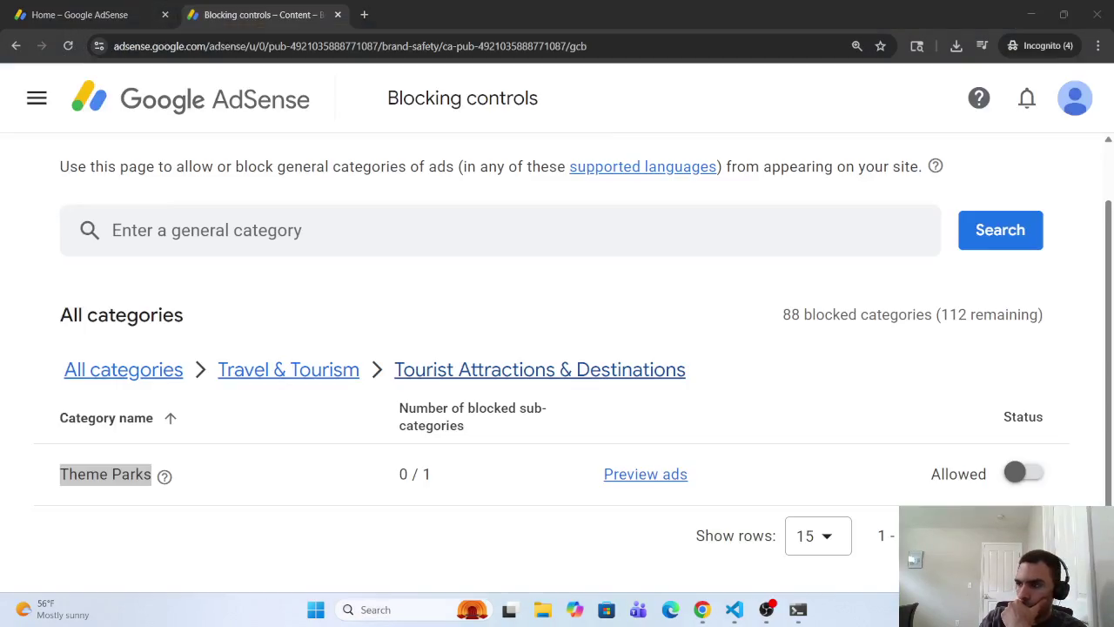
{"action": "left_click", "coordinate": [1030, 14]}
{"action": "left_click", "coordinate": [702, 609]}
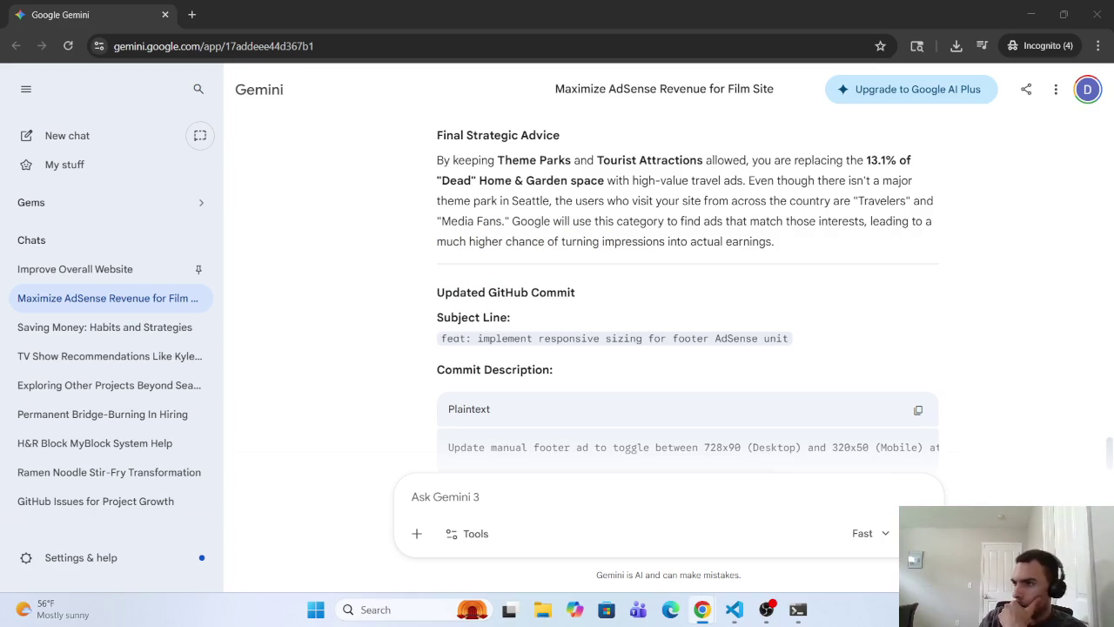
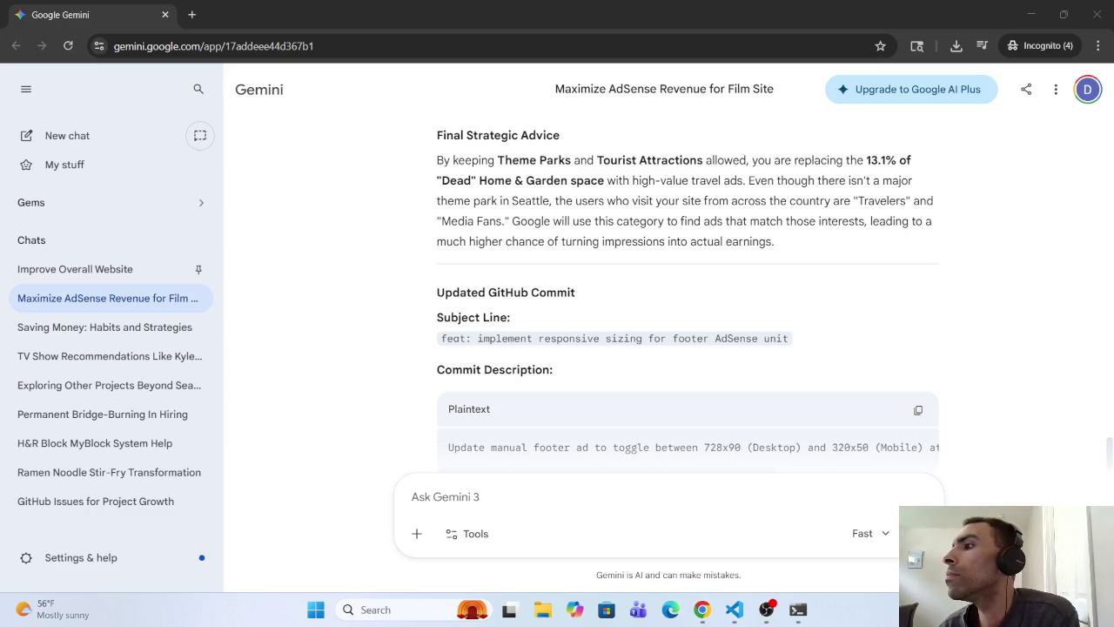
Step: Review the earlier Gemini conversation about AdSense category blocking for SeaFilmz.com
{"action": "key", "text": "super+d"}
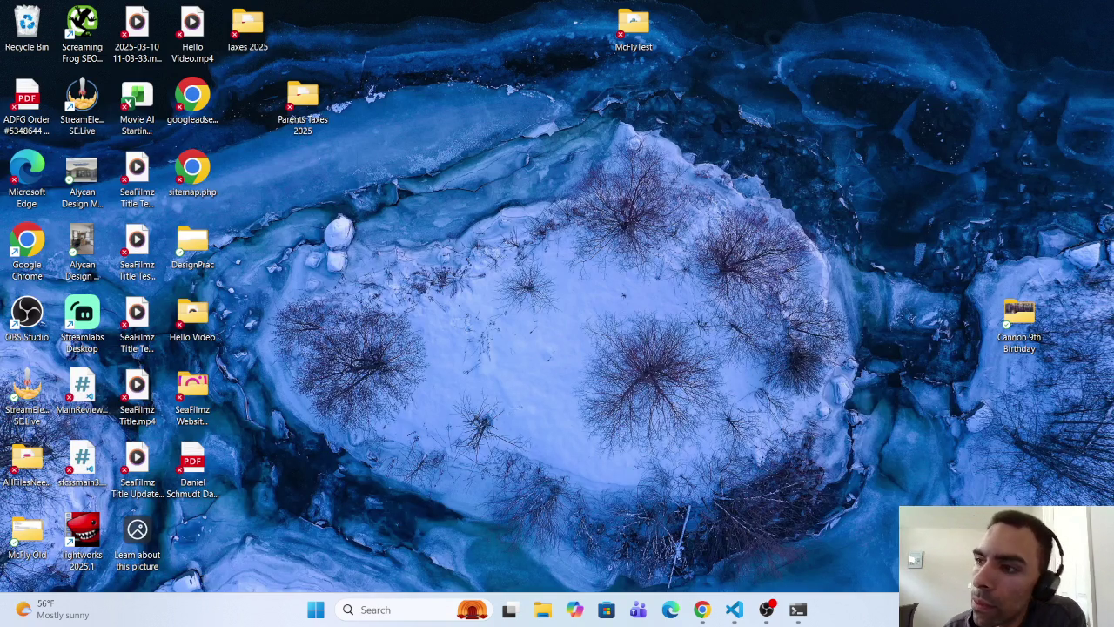
{"action": "key", "text": "super+d"}
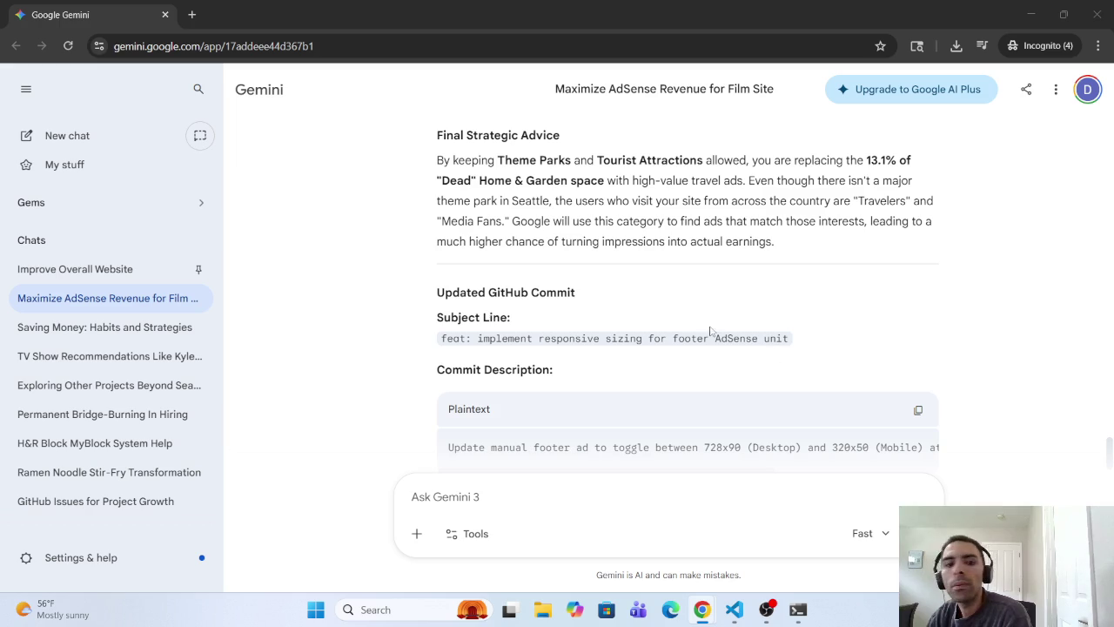
{"action": "scroll", "coordinate": [396, 278], "scroll_direction": "down", "scroll_amount": 2}
{"action": "scroll", "coordinate": [400, 279], "scroll_direction": "up", "scroll_amount": 8}
{"action": "scroll", "coordinate": [415, 281], "scroll_direction": "up", "scroll_amount": 8}
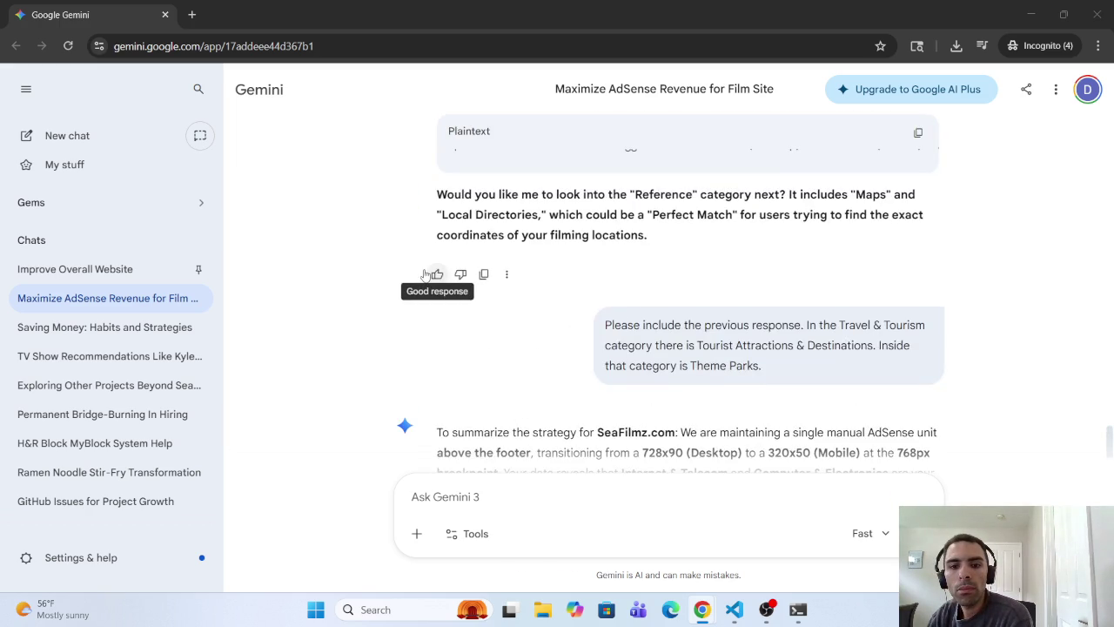
{"action": "scroll", "coordinate": [424, 277], "scroll_direction": "down", "scroll_amount": 15}
{"action": "scroll", "coordinate": [444, 302], "scroll_direction": "up", "scroll_amount": 15}
{"action": "scroll", "coordinate": [451, 290], "scroll_direction": "up", "scroll_amount": 2}
{"action": "scroll", "coordinate": [453, 299], "scroll_direction": "down", "scroll_amount": 10}
{"action": "scroll", "coordinate": [488, 424], "scroll_direction": "down", "scroll_amount": 7}
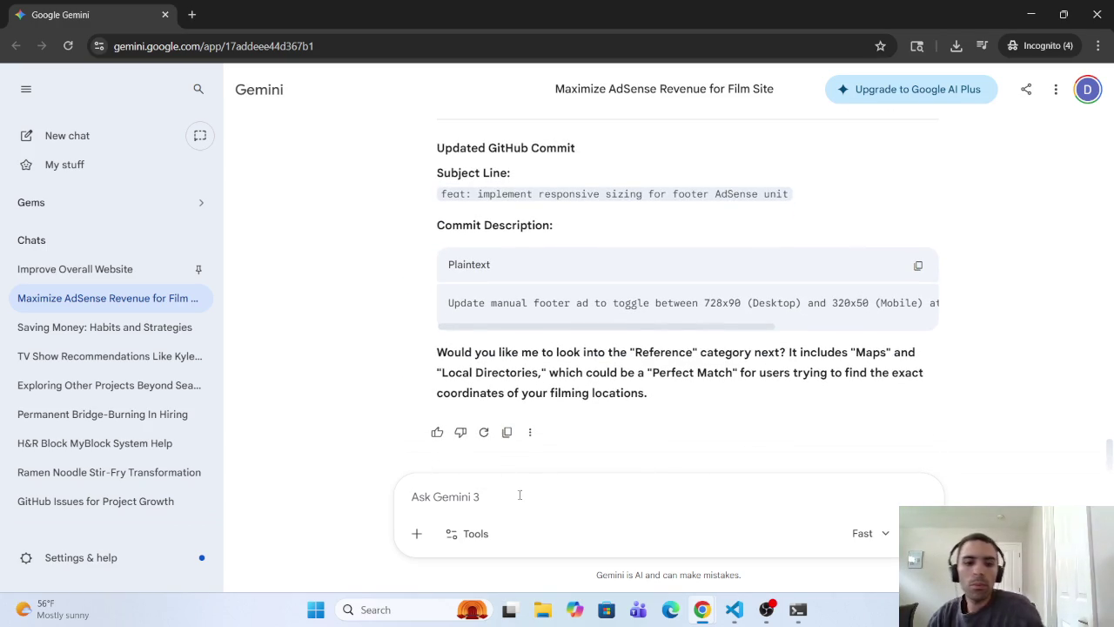
Step: Draft and discard 'Pla' and 'Theme Parks' in the prompt, then return to the earlier prompt
{"action": "type", "text": "Pla"}
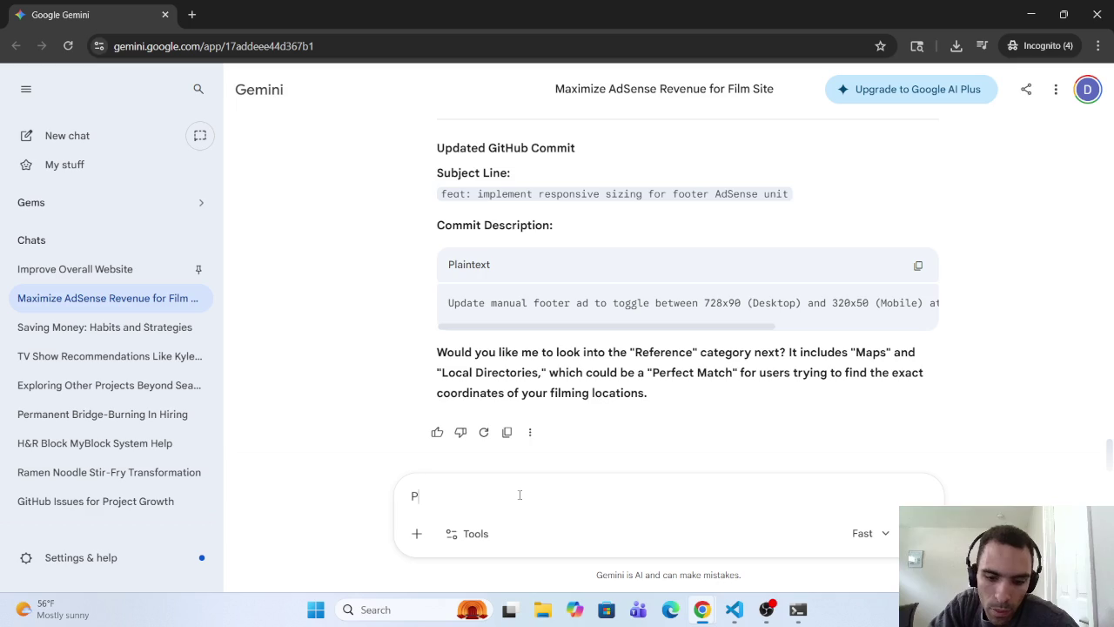
{"action": "key", "text": "BackSpace"}
{"action": "key", "text": "BackSpace"}
{"action": "key", "text": "BackSpace"}
{"action": "type", "text": "Theme Parks"}
{"action": "key", "text": "BackSpace"}
{"action": "key", "text": "BackSpace"}
{"action": "key", "text": "BackSpace"}
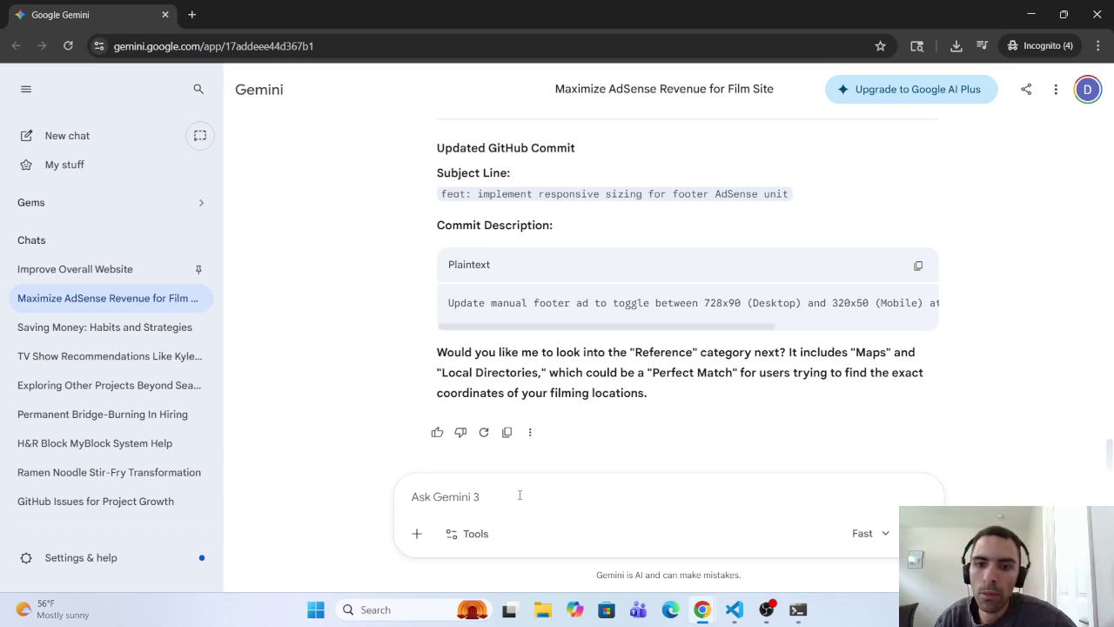
{"action": "scroll", "coordinate": [439, 390], "scroll_direction": "up", "scroll_amount": 10}
{"action": "scroll", "coordinate": [439, 391], "scroll_direction": "up", "scroll_amount": 5}
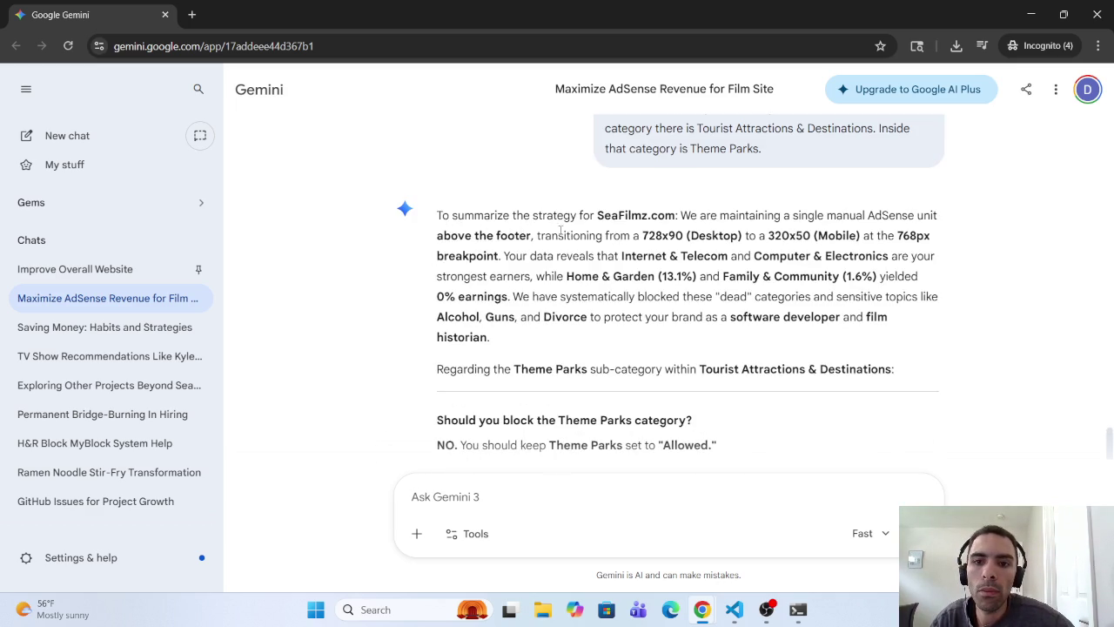
{"action": "scroll", "coordinate": [404, 251], "scroll_direction": "up", "scroll_amount": 2}
{"action": "scroll", "coordinate": [627, 308], "scroll_direction": "down", "scroll_amount": 3}
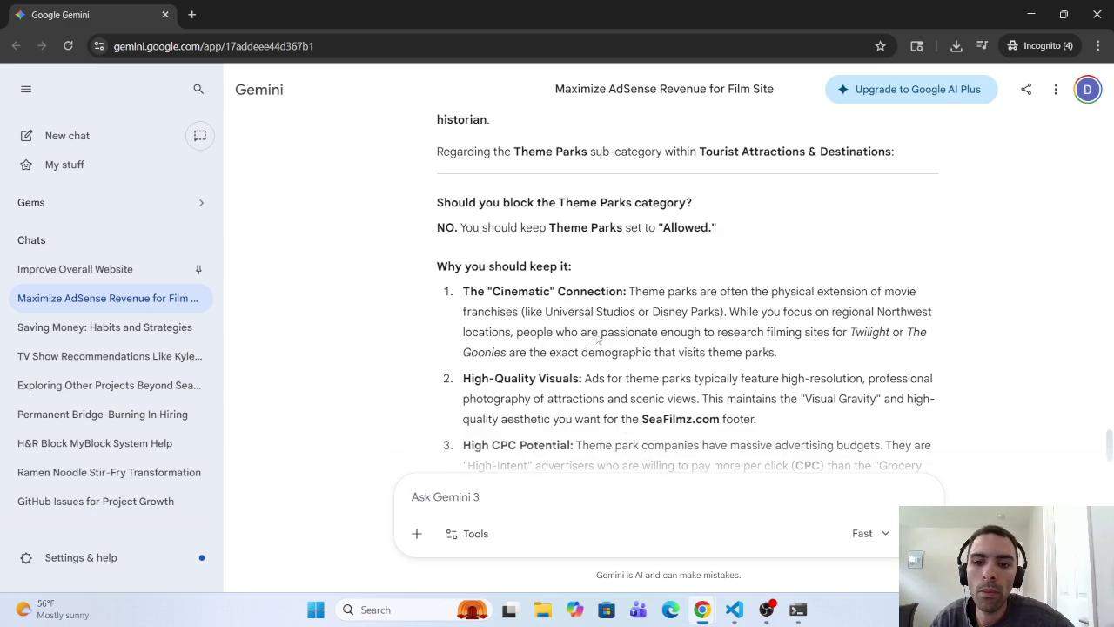
{"action": "scroll", "coordinate": [640, 254], "scroll_direction": "up", "scroll_amount": 4}
Step: Send the copied 'include the previous response' sentence plus 'I do no think the location category exist'
{"action": "left_click_drag", "start_coordinate": [605, 253], "coordinate": [805, 253]}
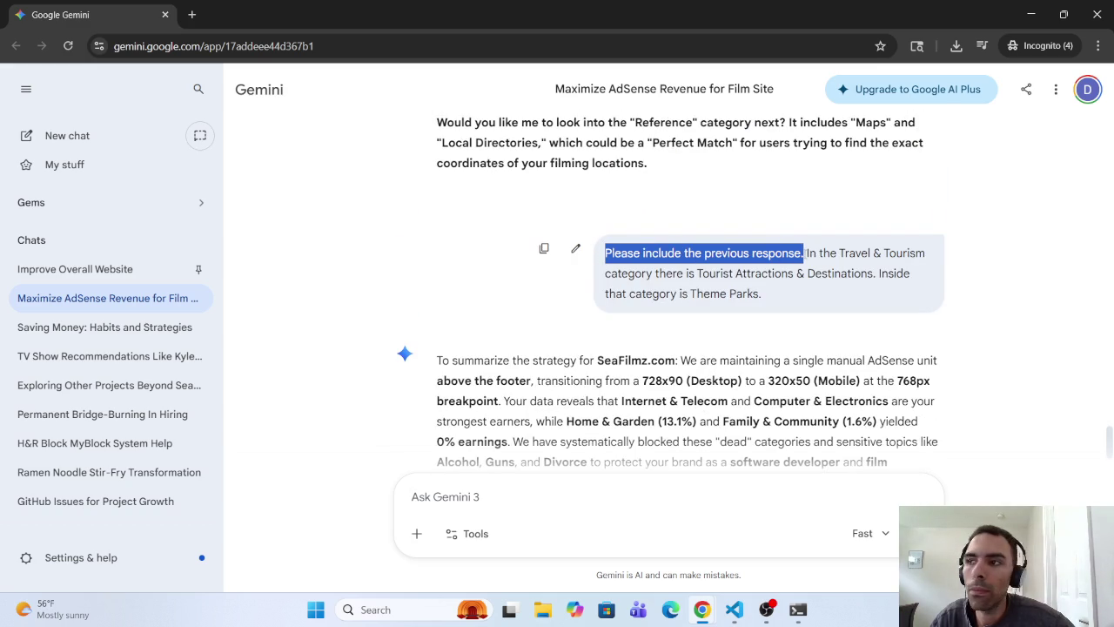
{"action": "key", "text": "ctrl+c"}
{"action": "left_click", "coordinate": [436, 515]}
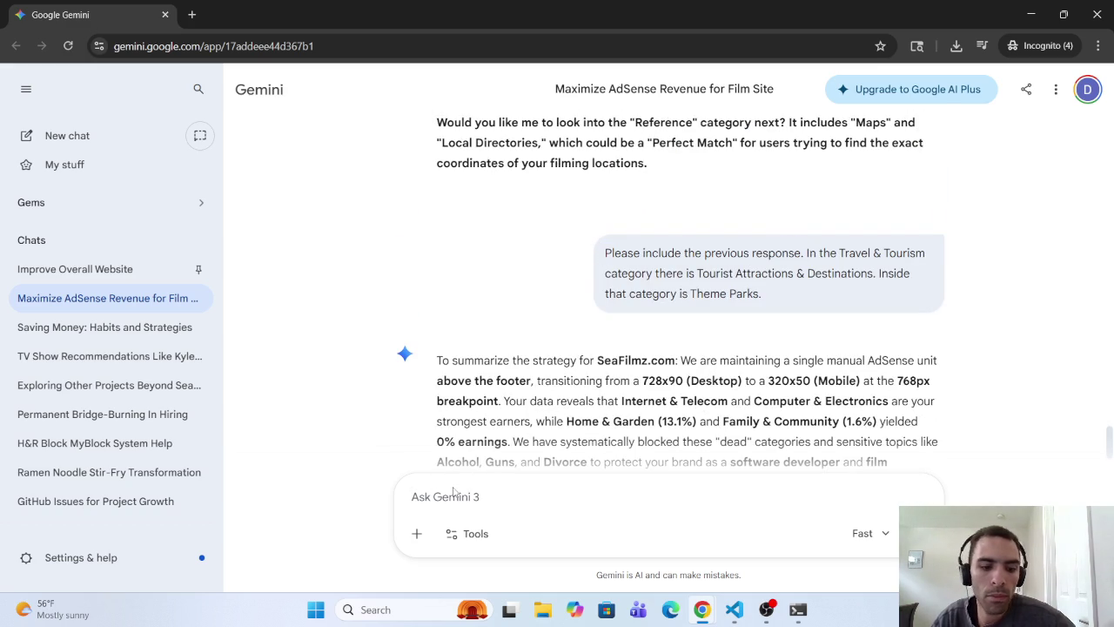
{"action": "key", "text": "ctrl+v"}
{"action": "type", "text": "I d"}
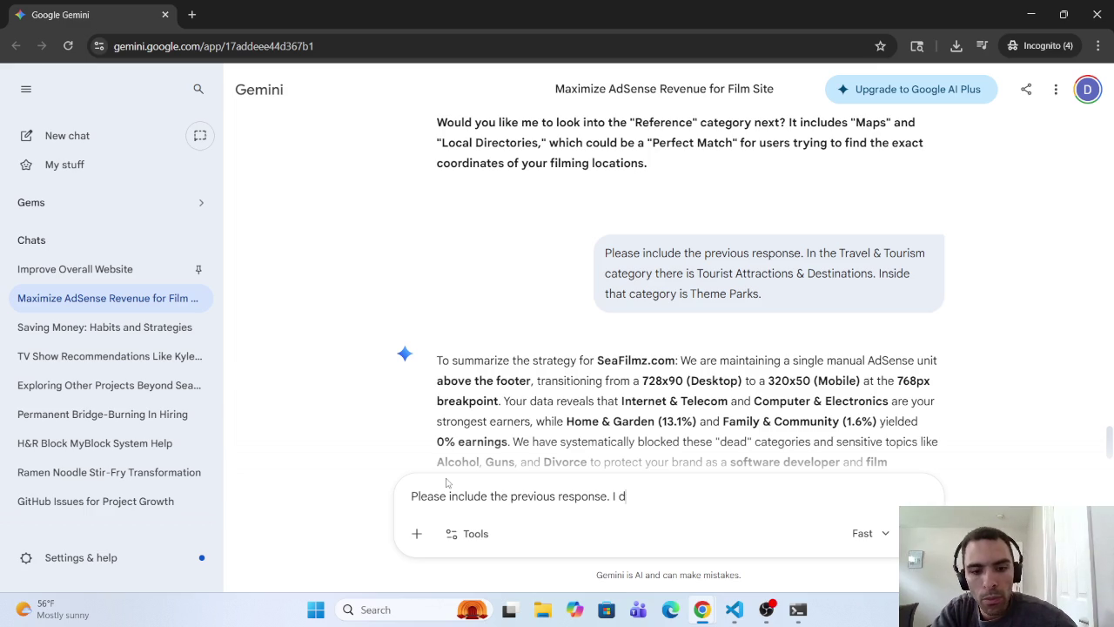
{"action": "type", "text": "o no th"}
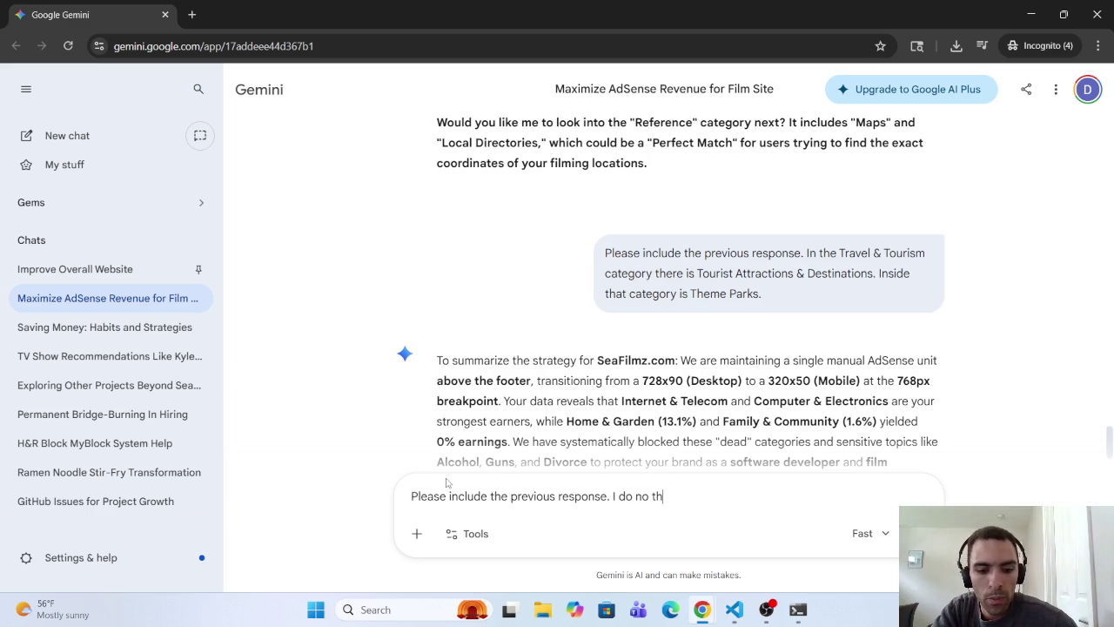
{"action": "type", "text": "ink the "}
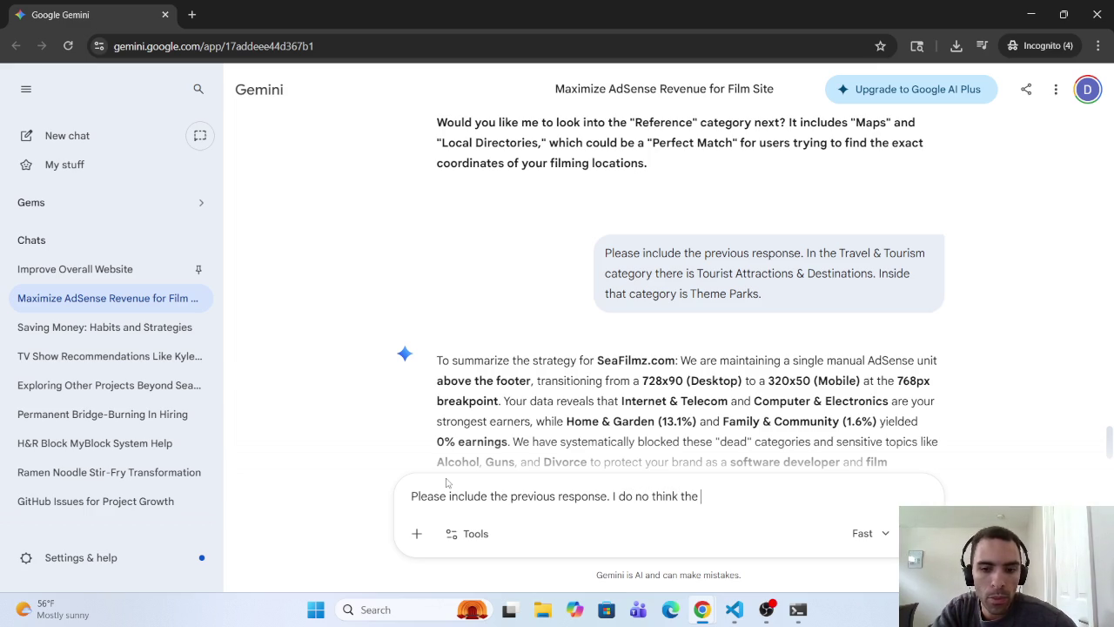
{"action": "type", "text": "location"}
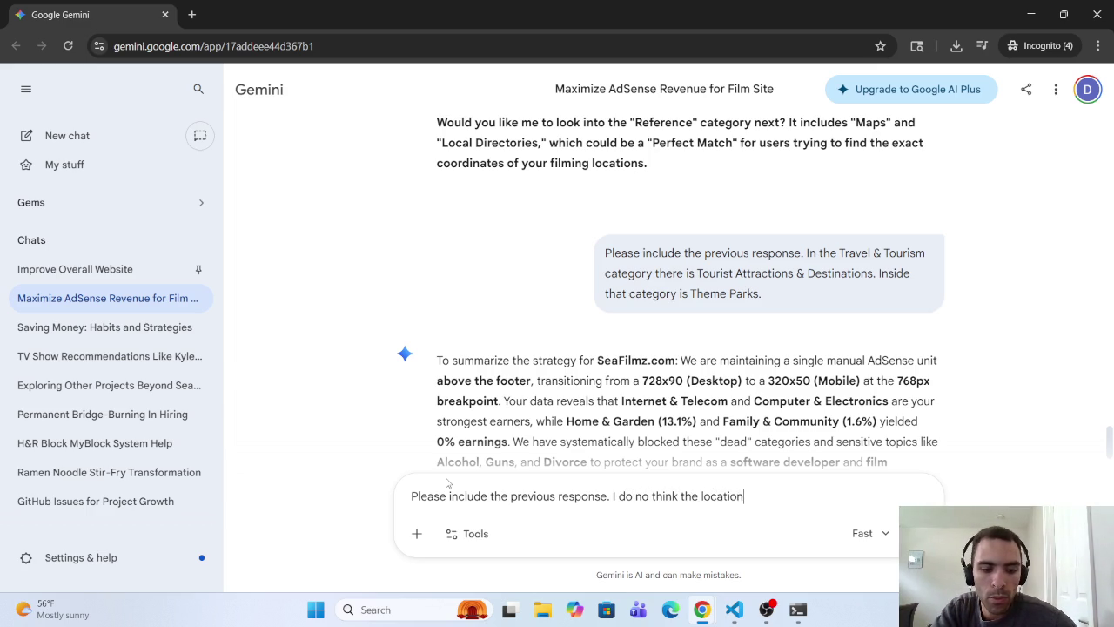
{"action": "type", "text": " category exist."}
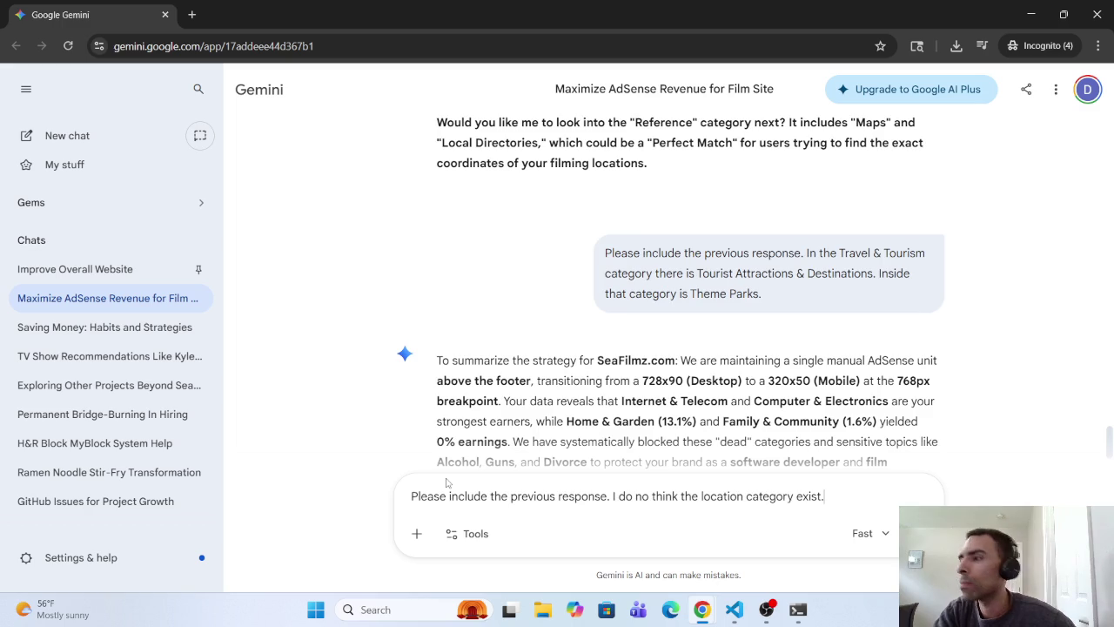
{"action": "key", "text": "Return"}
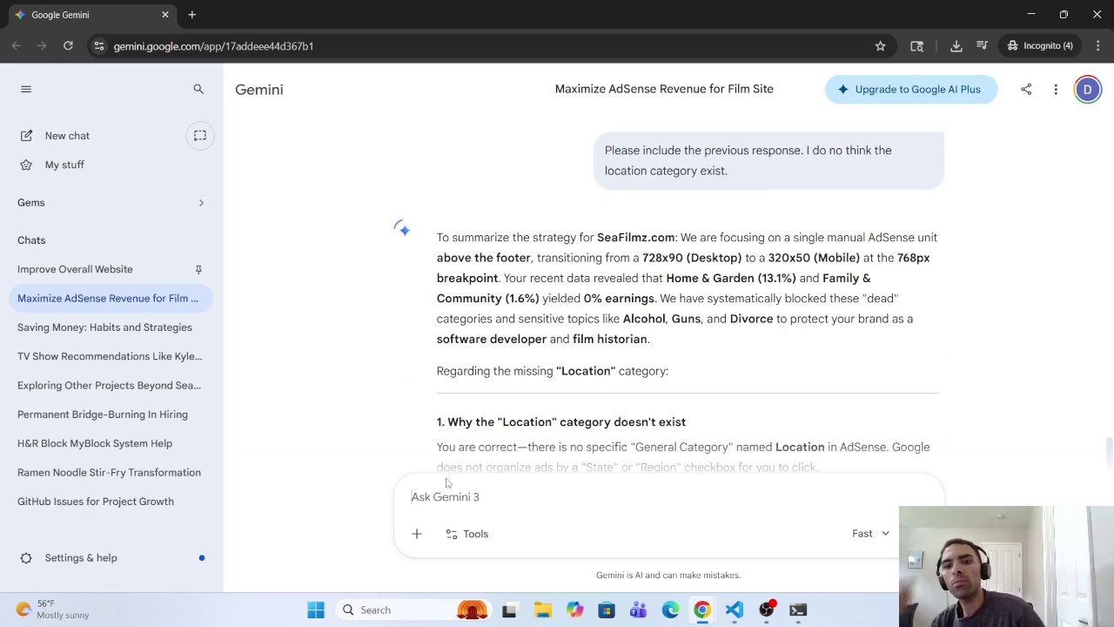
{"action": "scroll", "coordinate": [721, 325], "scroll_direction": "up", "scroll_amount": 3}
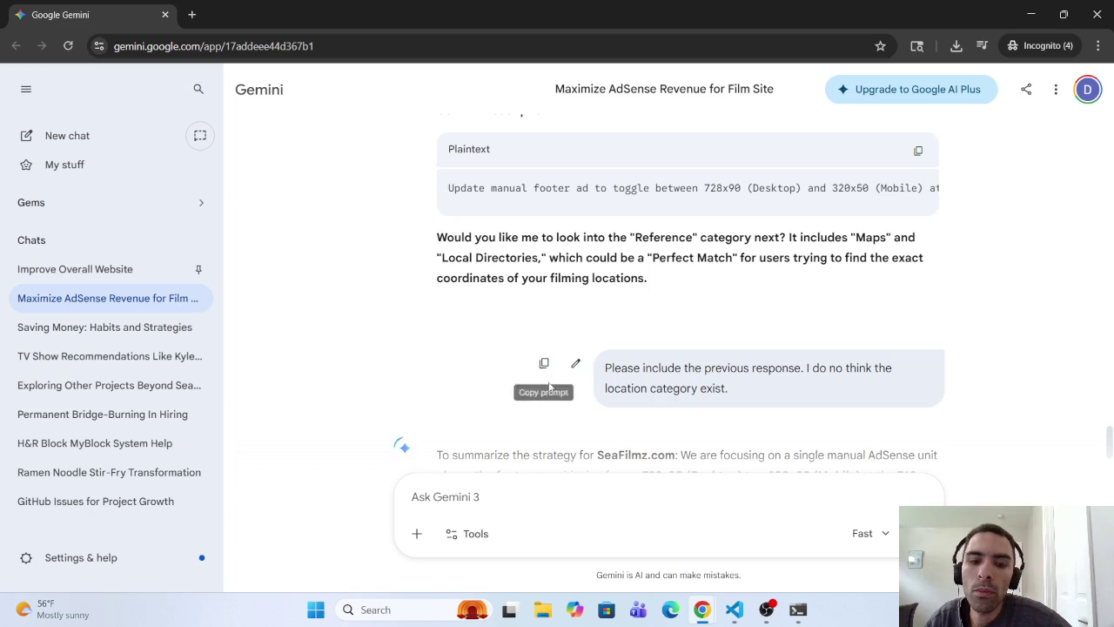
{"action": "scroll", "coordinate": [504, 419], "scroll_direction": "down", "scroll_amount": 3}
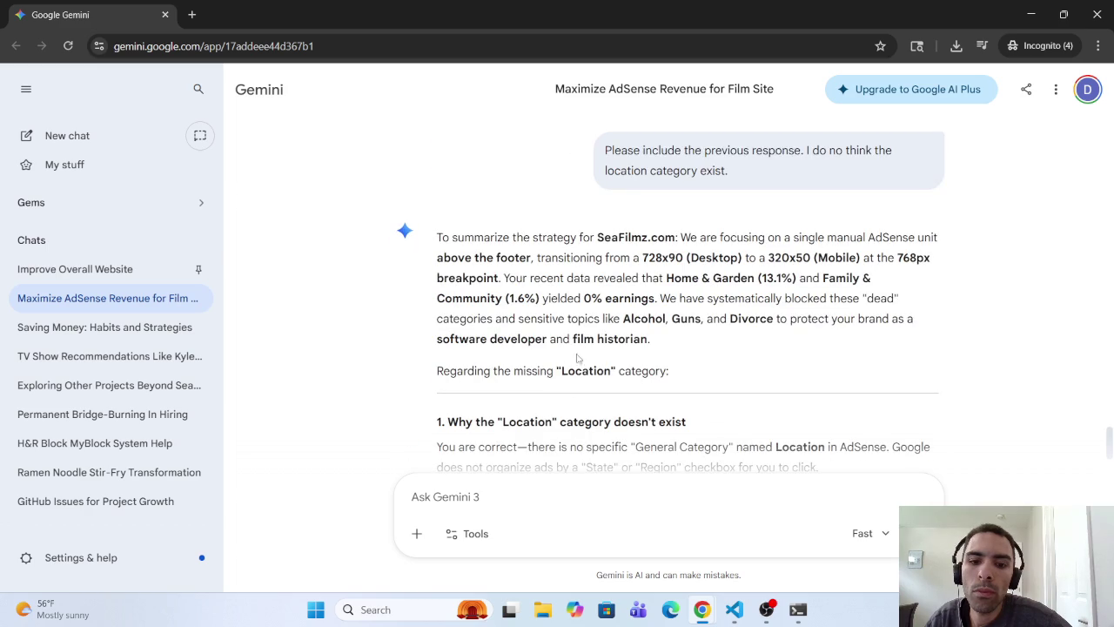
{"action": "left_click_drag", "start_coordinate": [564, 236], "coordinate": [546, 257]}
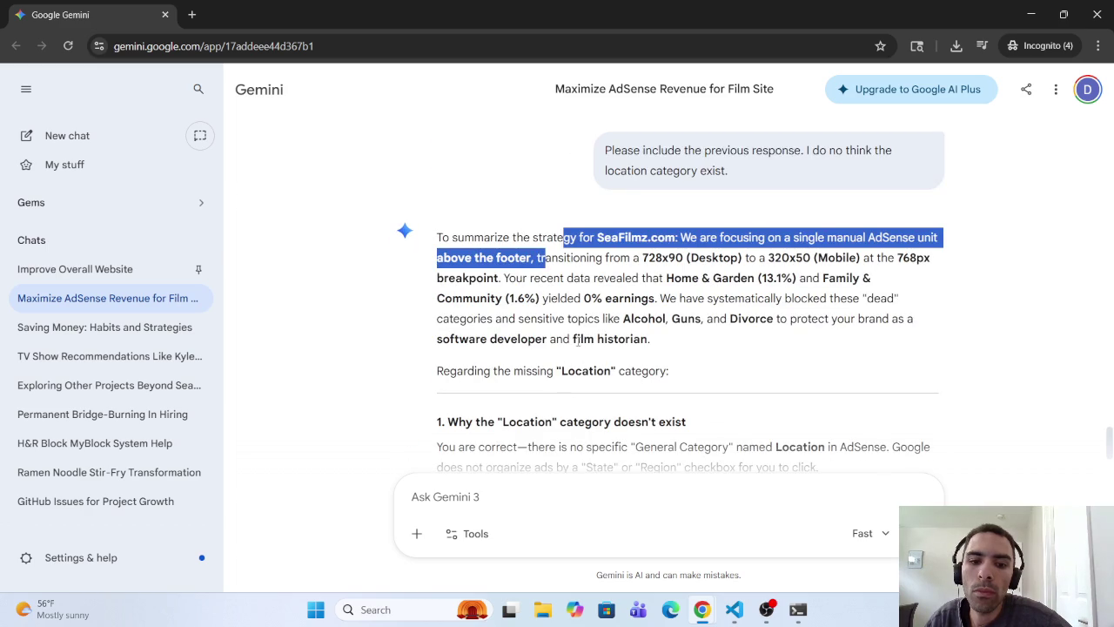
{"action": "scroll", "coordinate": [587, 434], "scroll_direction": "down", "scroll_amount": 2}
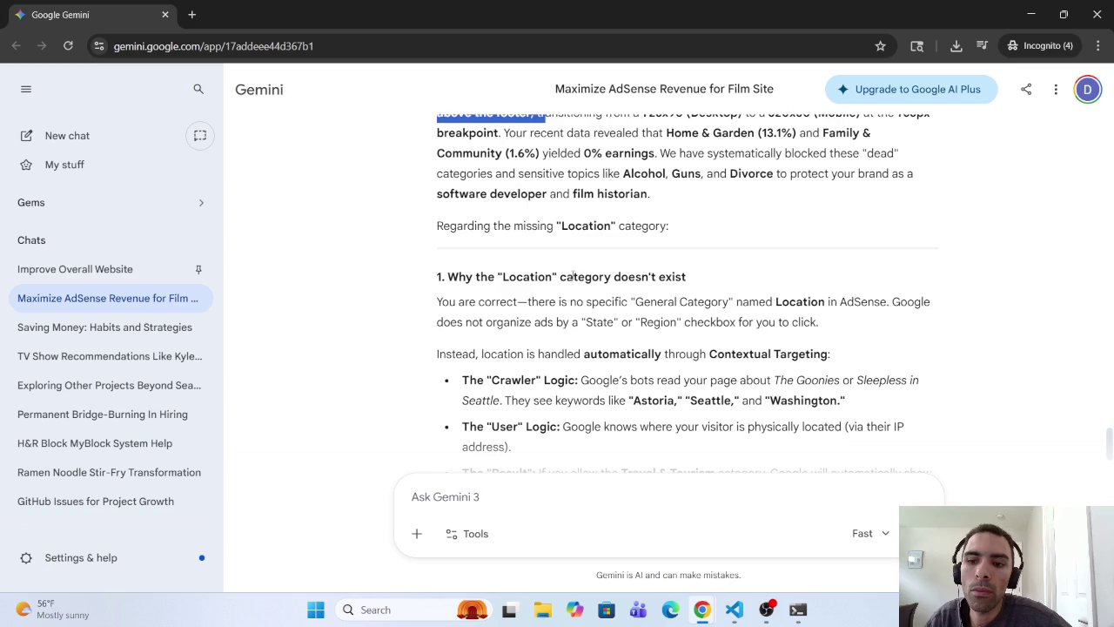
{"action": "scroll", "coordinate": [568, 271], "scroll_direction": "up", "scroll_amount": 3}
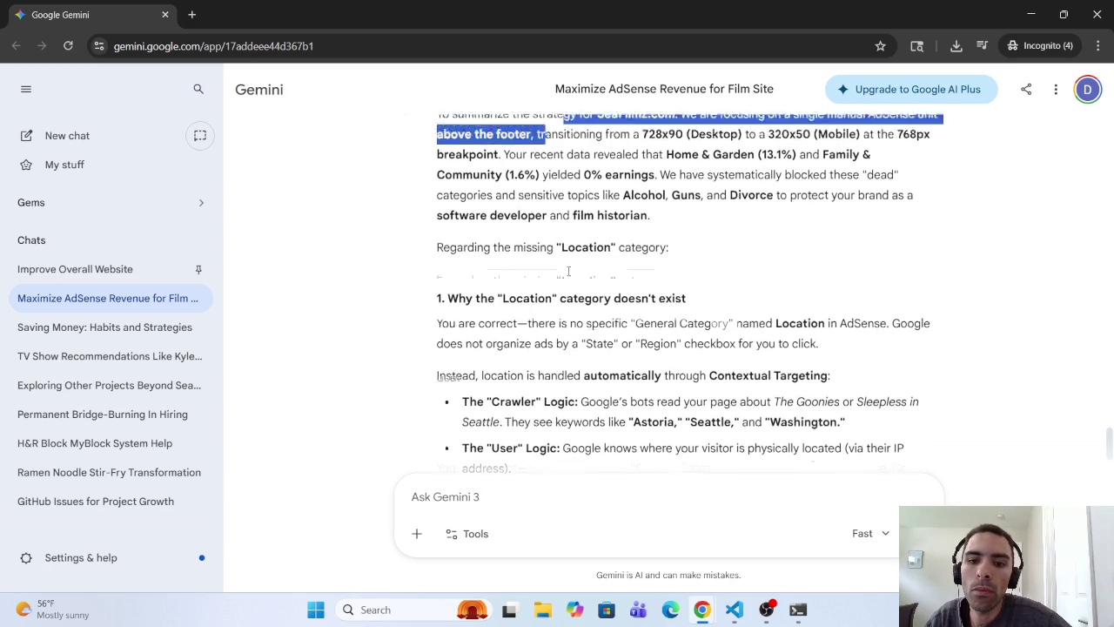
Step: Edit the last prompt from 'do no' to 'do not' and update it to regenerate Gemini's answer
{"action": "left_click", "coordinate": [578, 219]}
{"action": "left_click", "coordinate": [686, 228]}
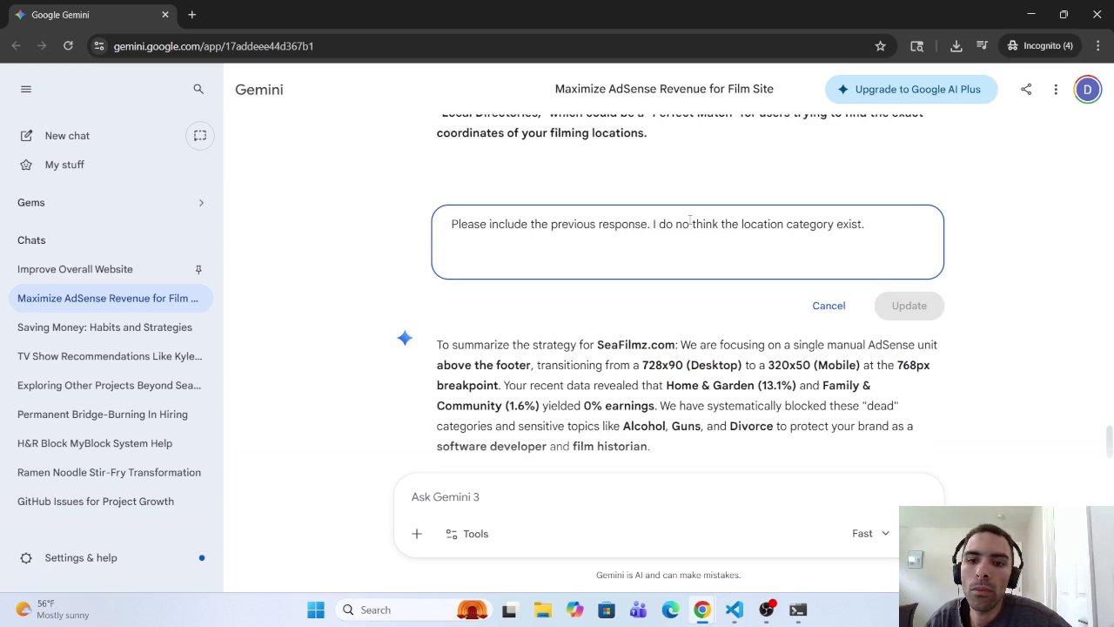
{"action": "type", "text": "t"}
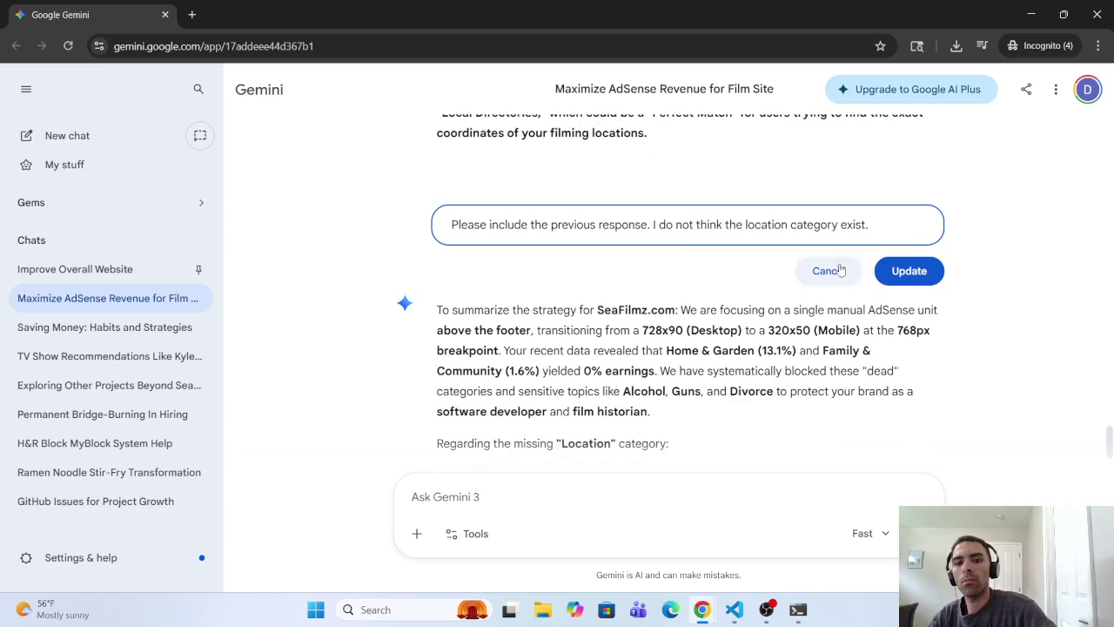
{"action": "left_click", "coordinate": [912, 271]}
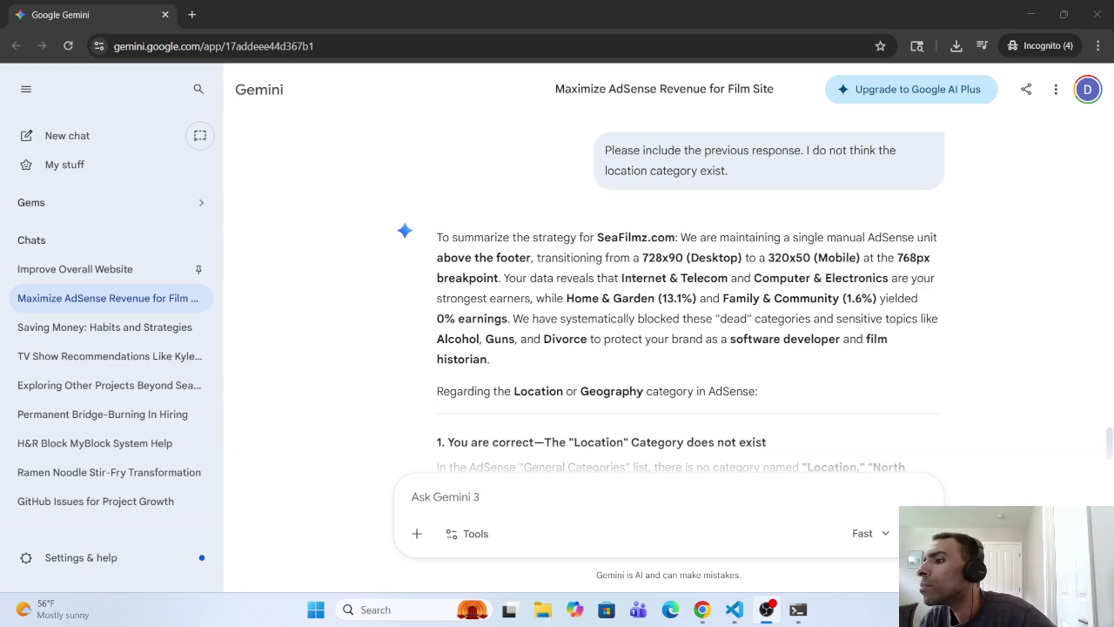
{"action": "left_click", "coordinate": [701, 610]}
{"action": "left_click", "coordinate": [701, 609]}
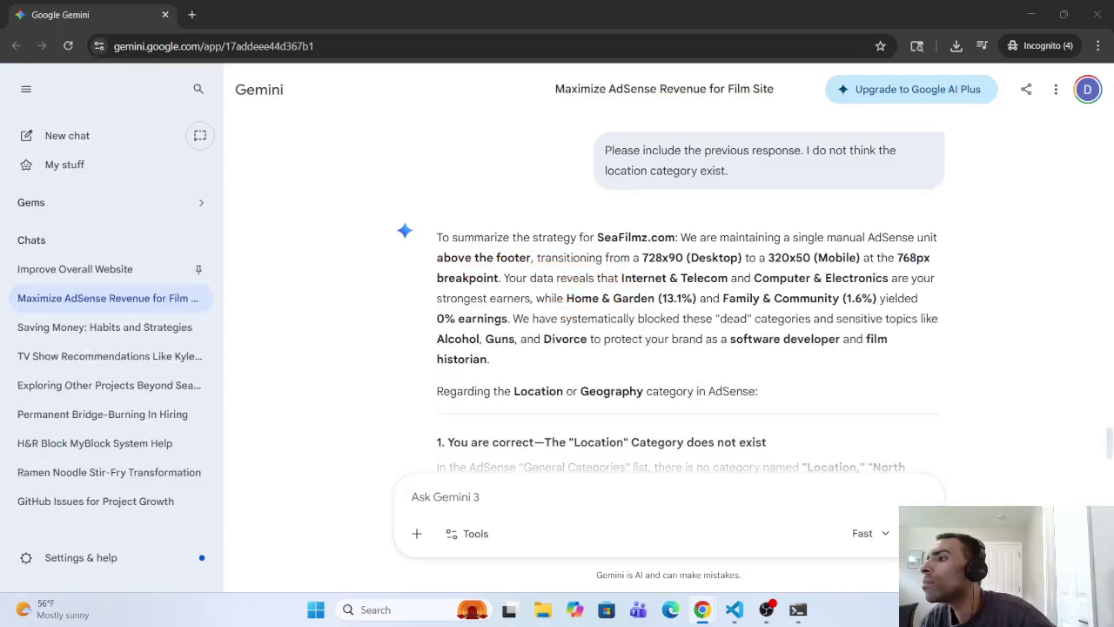